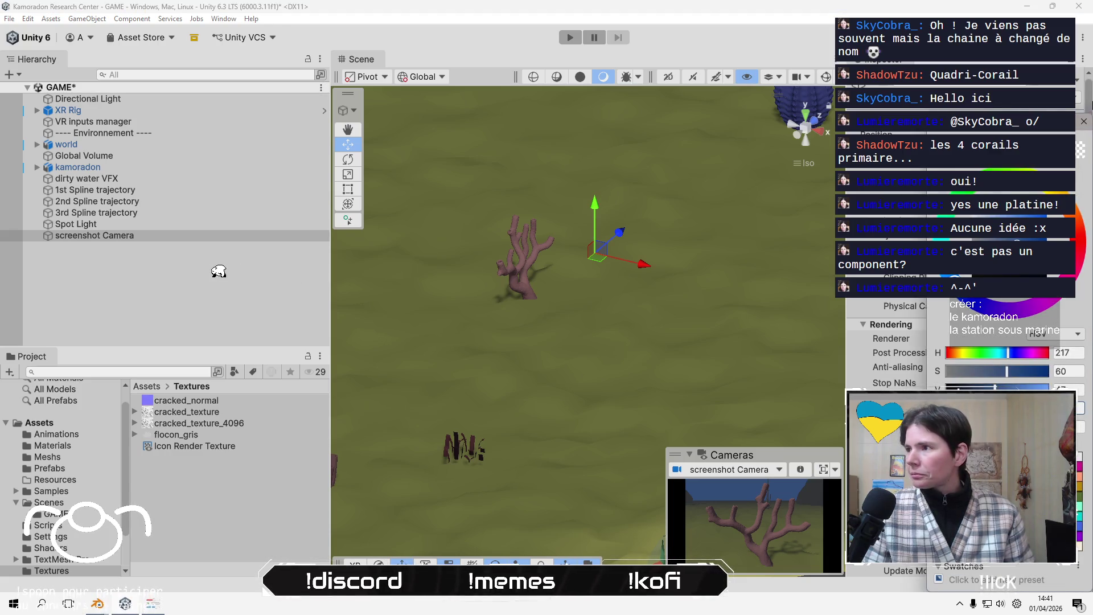
# Close the colour picker and leave the camera's Volumes update mode unchanged
pyautogui.click(1083, 121)
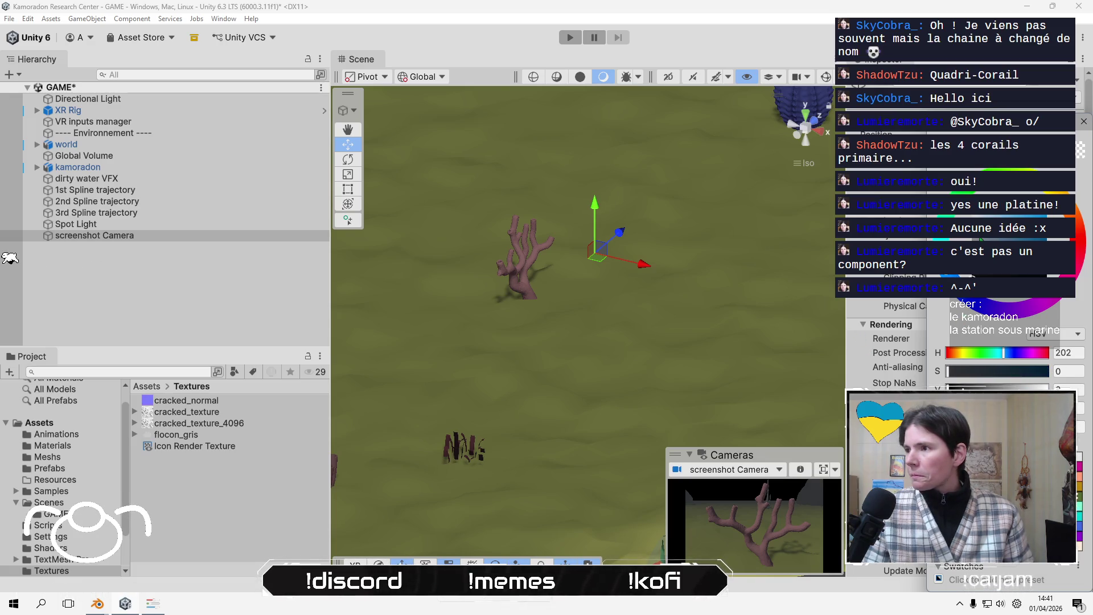
pyautogui.click(1004, 368)
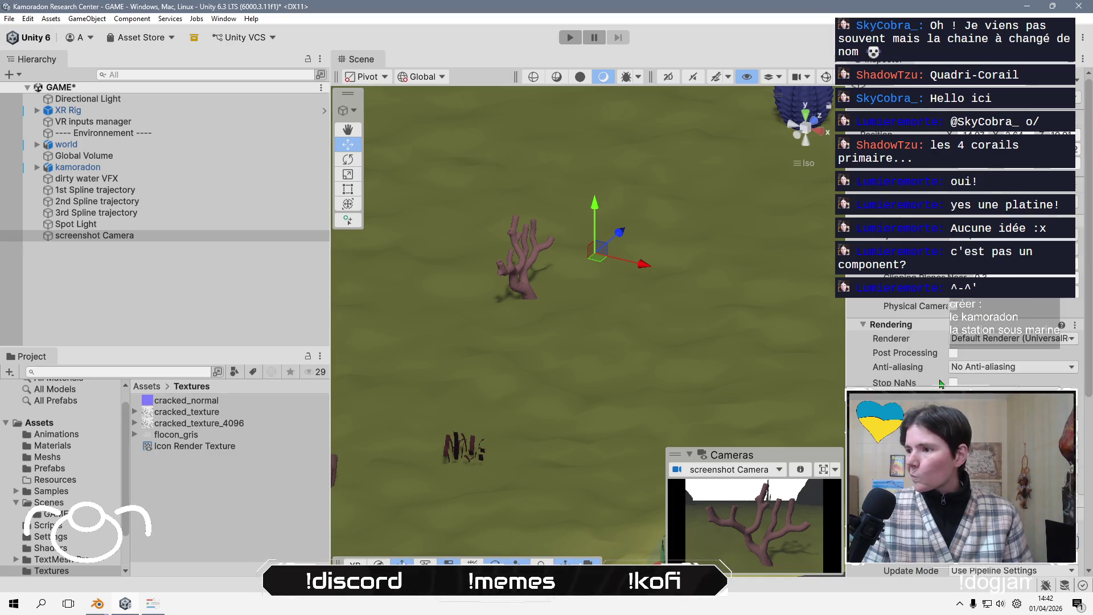
pyautogui.click(1011, 397)
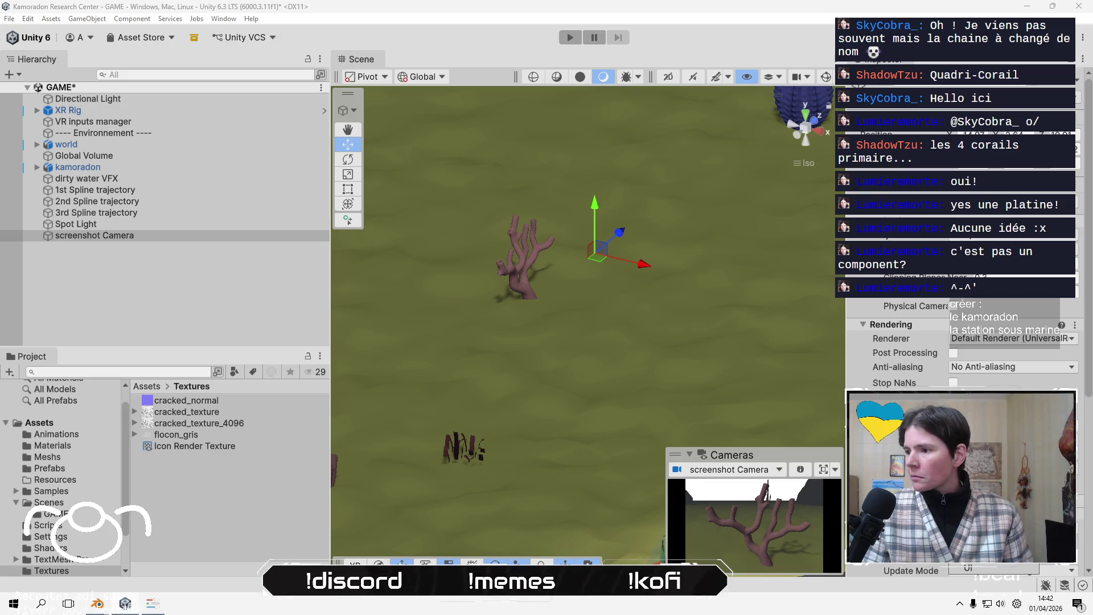
pyautogui.click(252, 478)
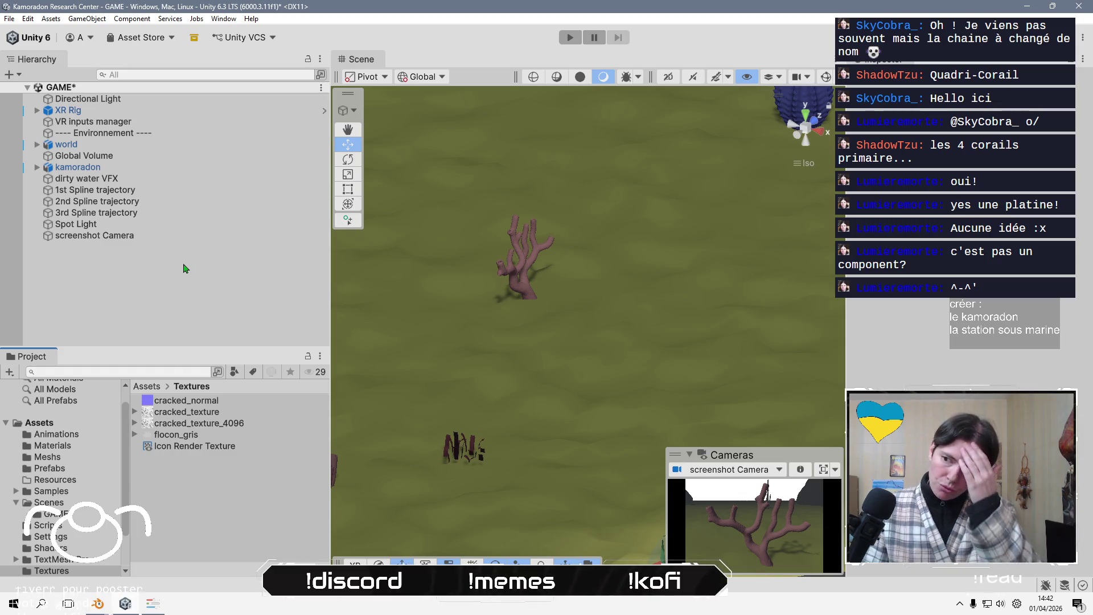
# Review the screenshot Camera's Inspector settings, then select the coral in the scene
pyautogui.click(159, 237)
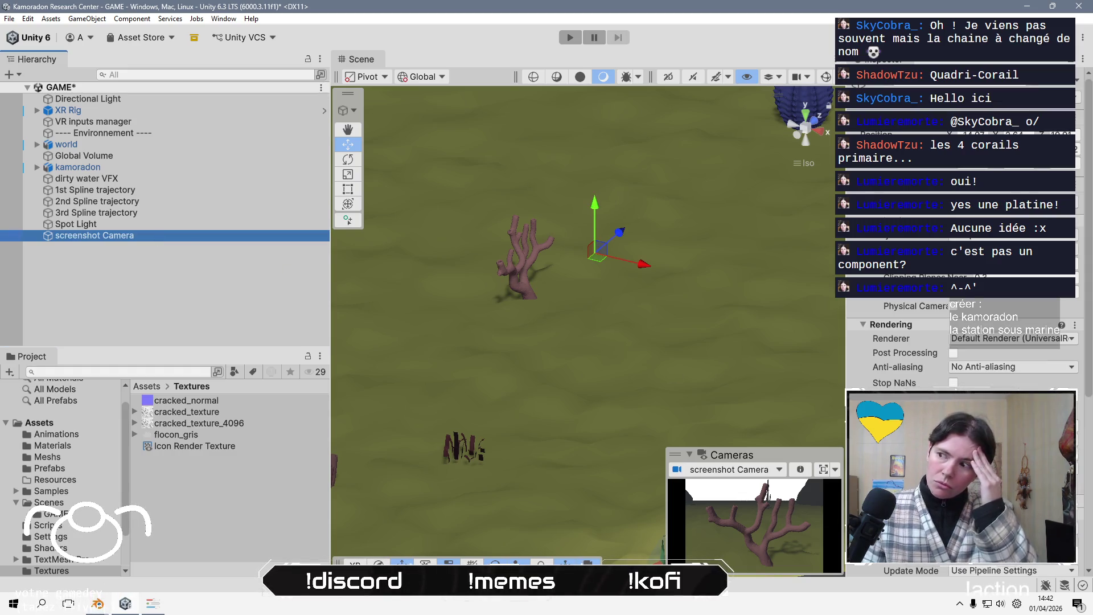
pyautogui.scroll(-5, 925, 325)
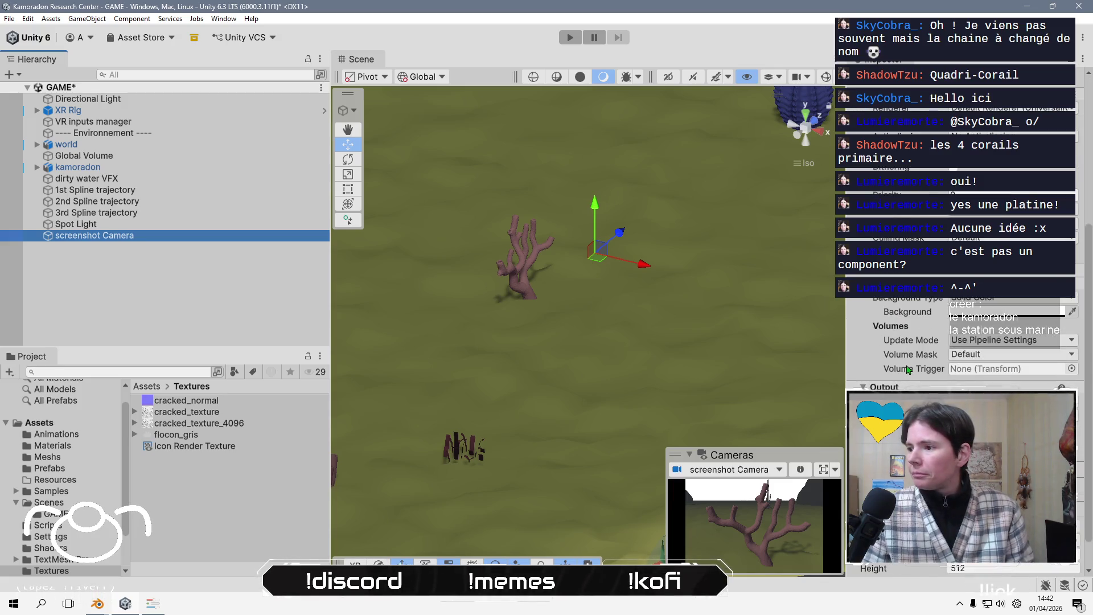
pyautogui.scroll(4, 908, 370)
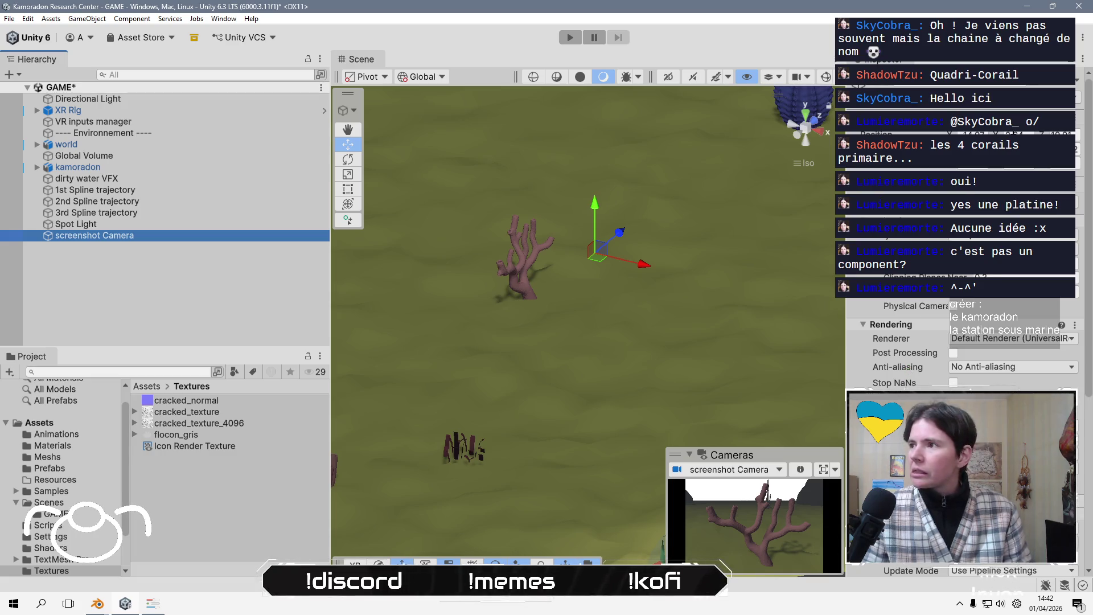
pyautogui.click(530, 278)
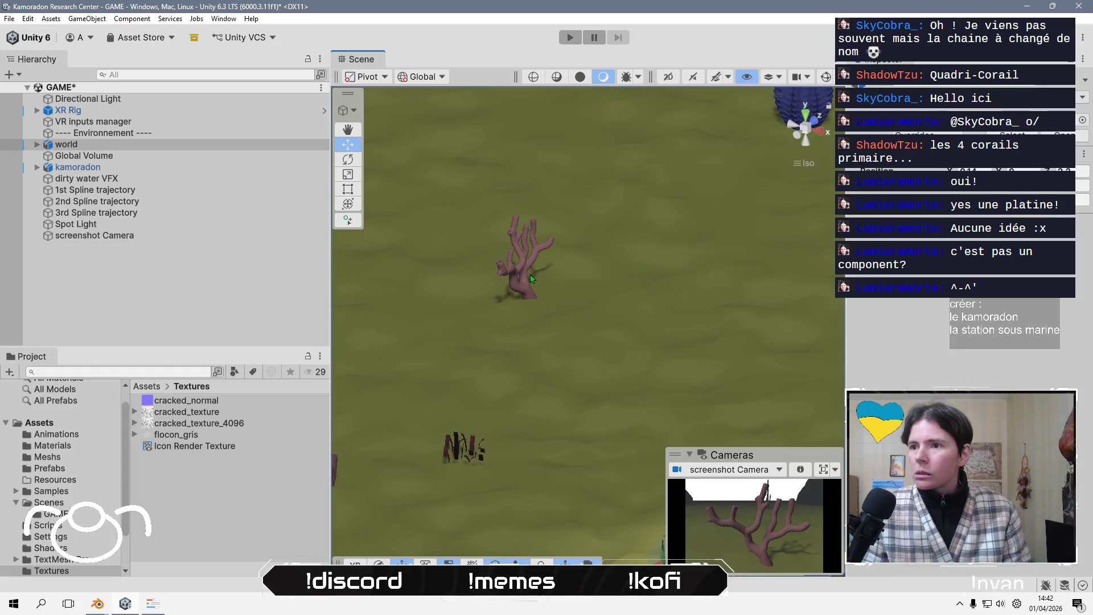
# Move the screenshot Camera up and to the right to frame the Ocean coral
pyautogui.click(527, 269)
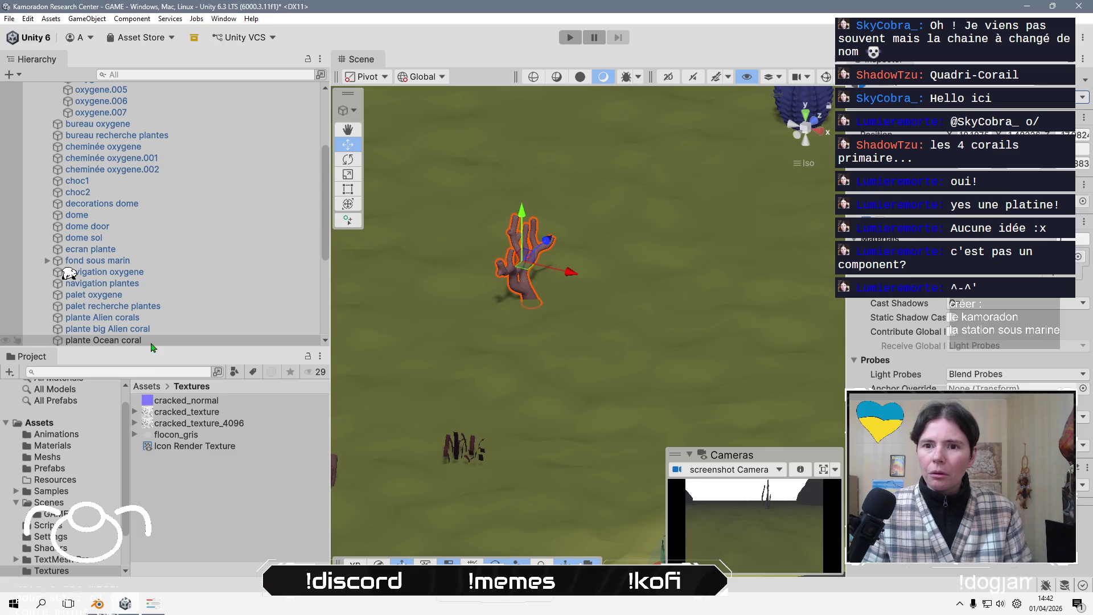
pyautogui.scroll(-6, 158, 247)
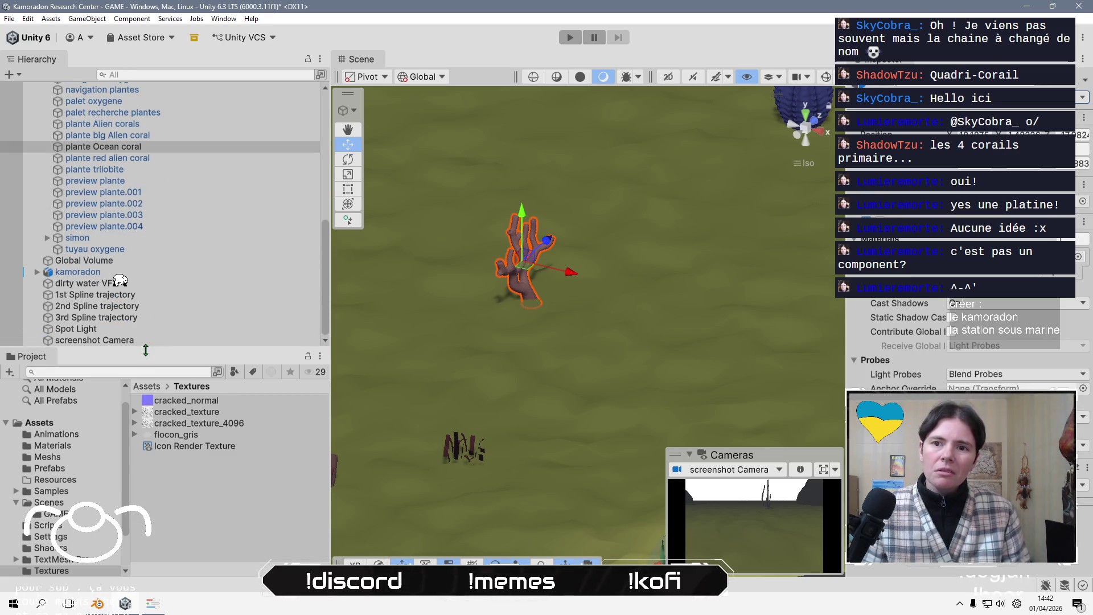
pyautogui.click(155, 341)
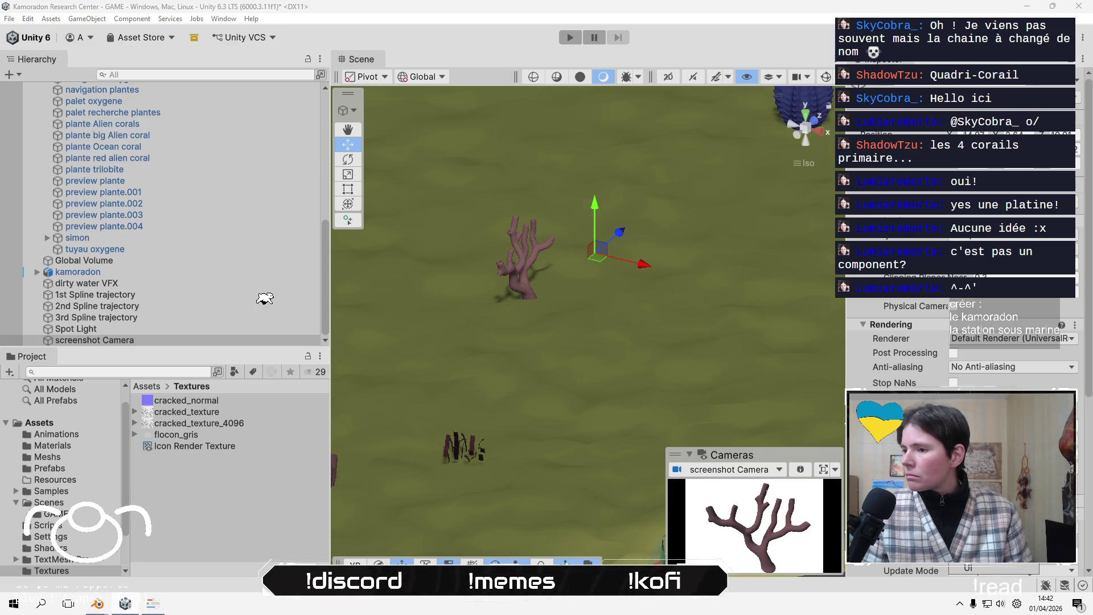
pyautogui.moveTo(594, 207); pyautogui.dragTo(594, 216)
pyautogui.moveTo(627, 265); pyautogui.dragTo(640, 269)
pyautogui.moveTo(609, 234); pyautogui.dragTo(608, 226)
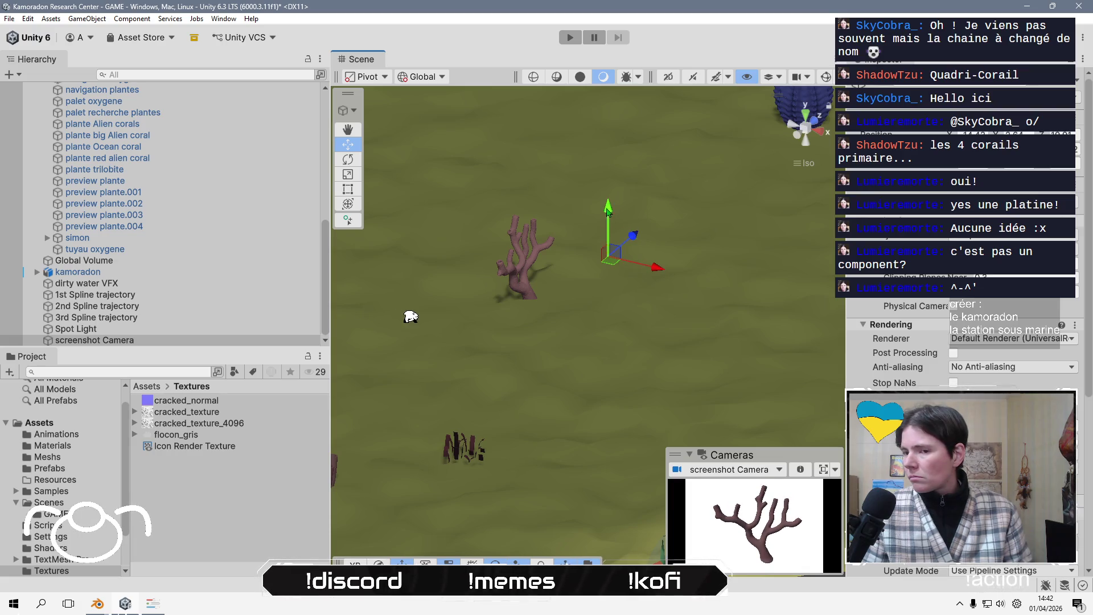
# Inspect the Icon Render Texture asset in the Textures folder against the camera
pyautogui.click(231, 447)
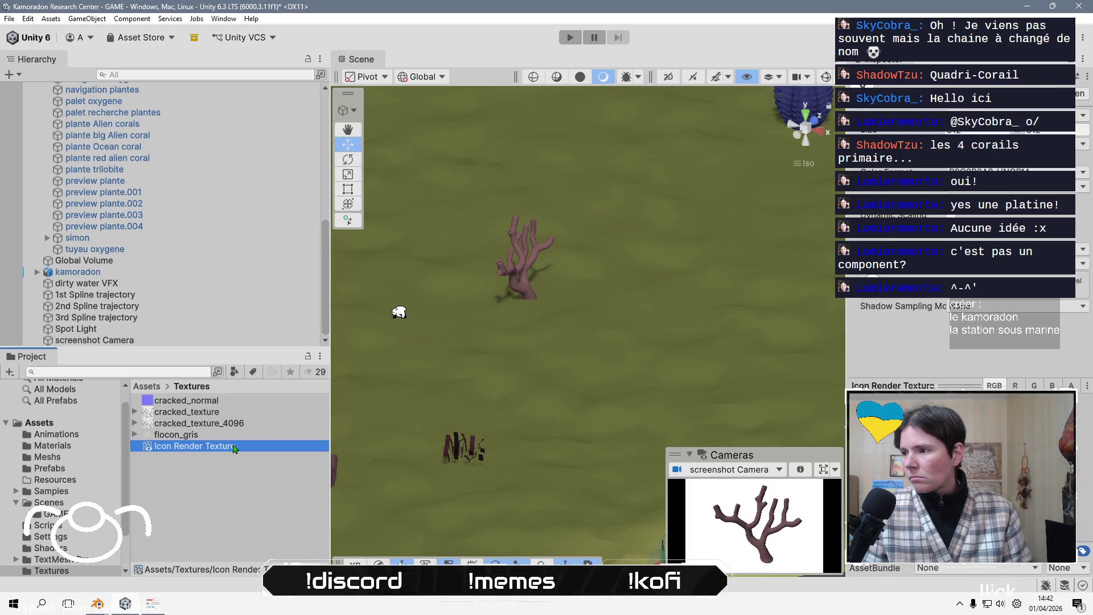
pyautogui.click(150, 341)
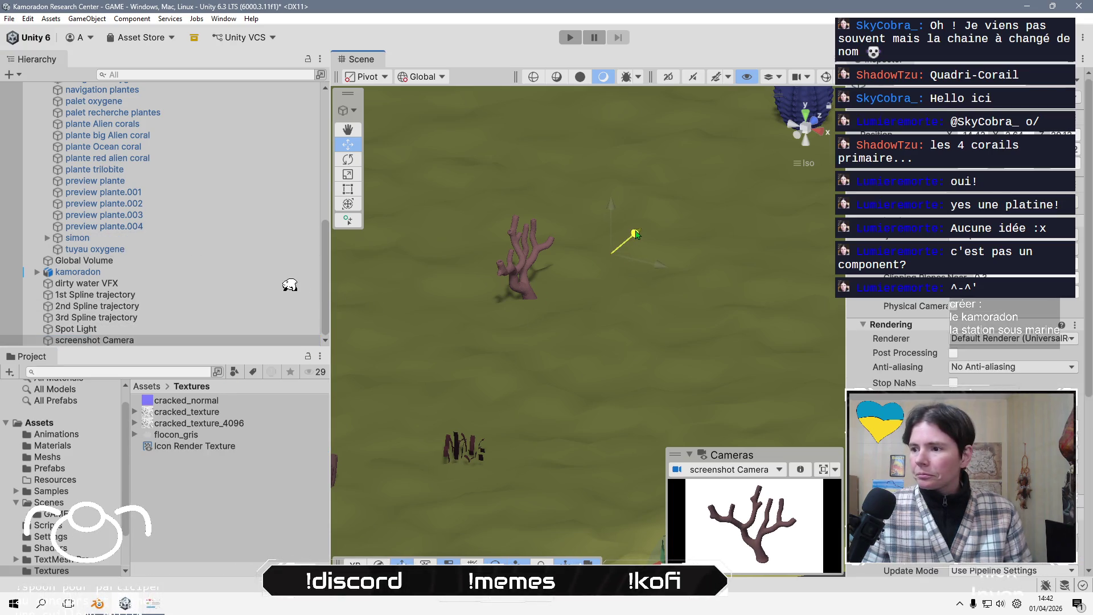
pyautogui.click(183, 446)
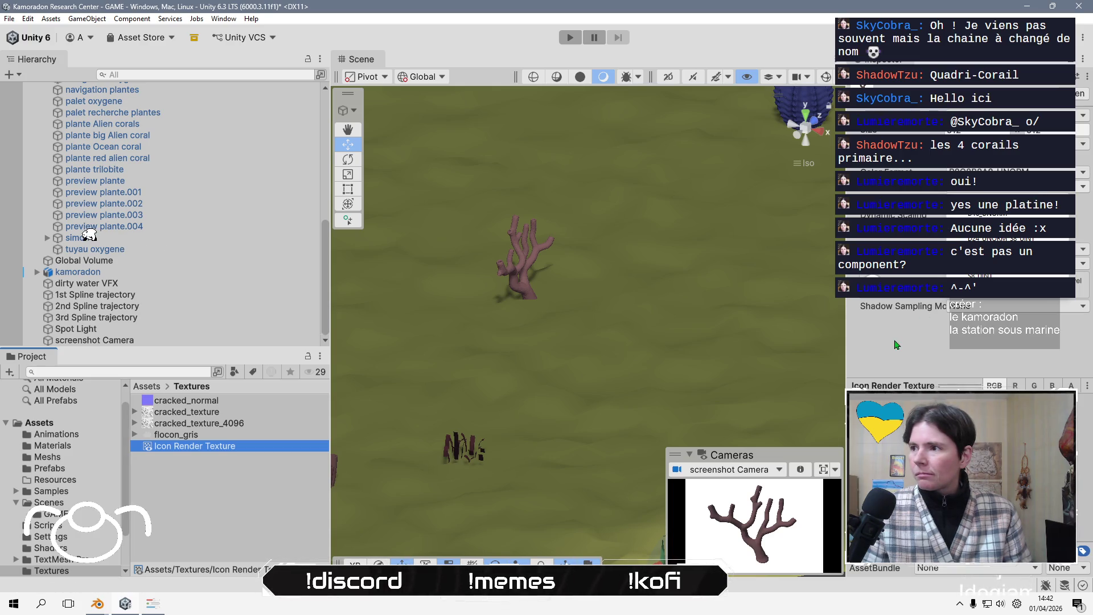
pyautogui.click(917, 344)
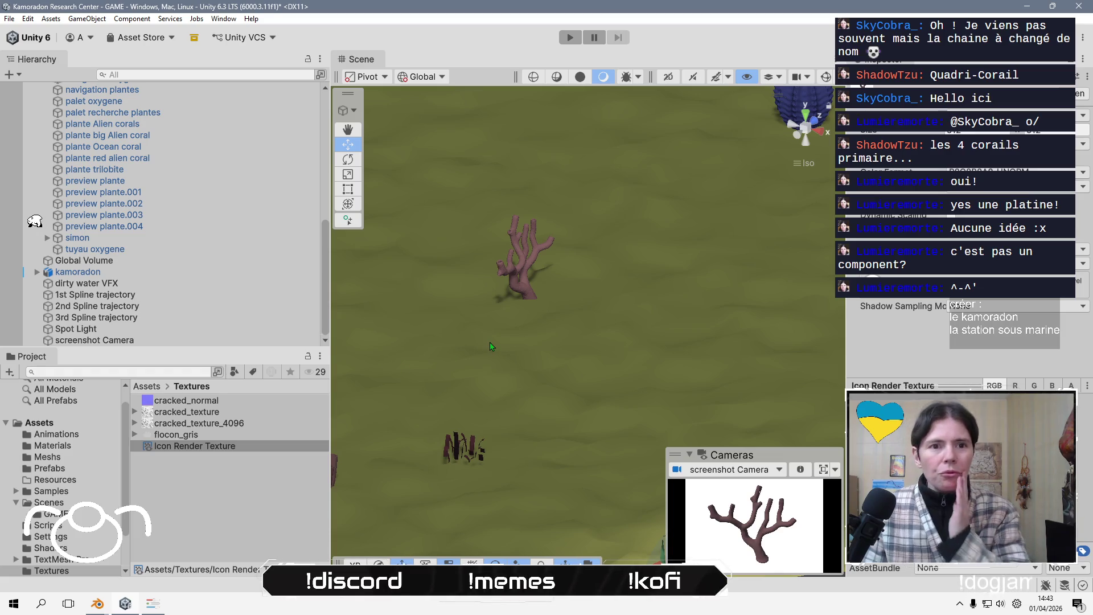
# Set the screenshot Camera's background colour to black
pyautogui.click(165, 340)
pyautogui.scroll(-5, 911, 319)
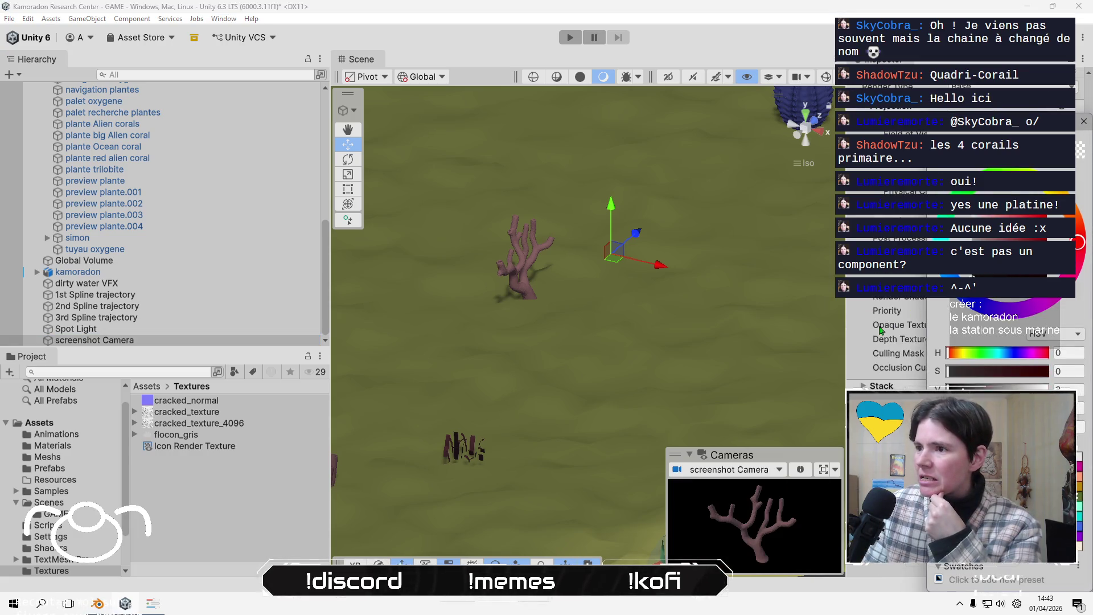
pyautogui.click(1084, 122)
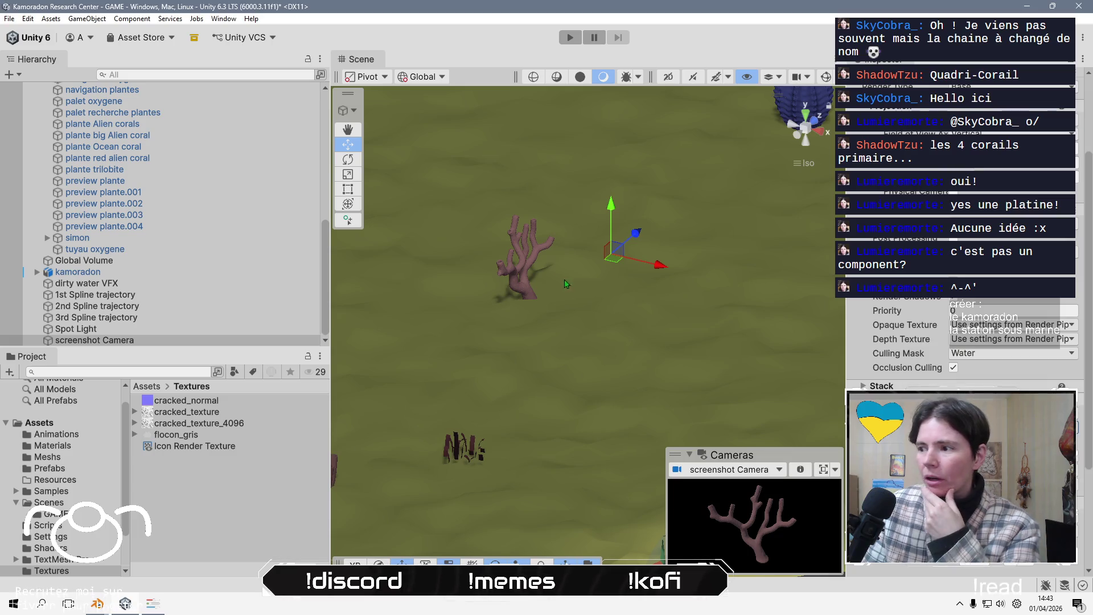
# Run the scene once, then return to the top-level Assets folder
pyautogui.click(570, 37)
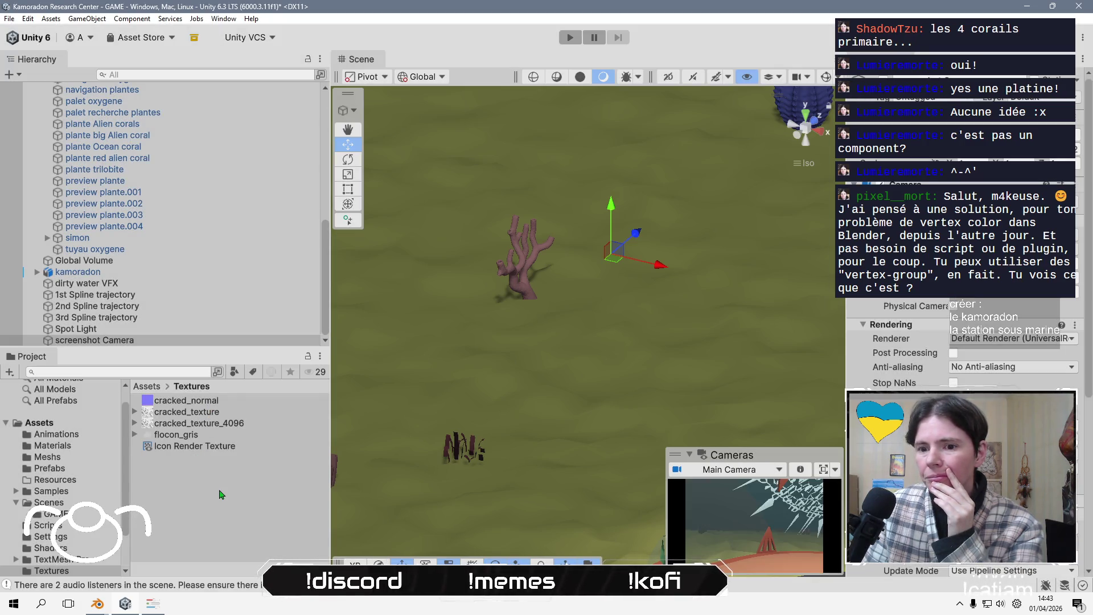
pyautogui.click(222, 495)
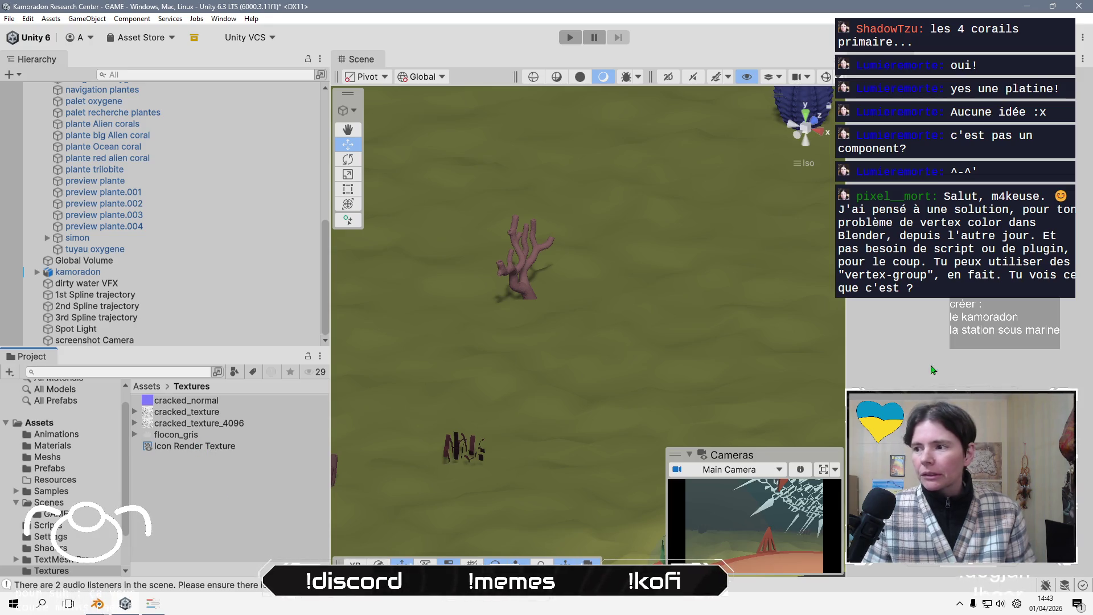
pyautogui.click(150, 387)
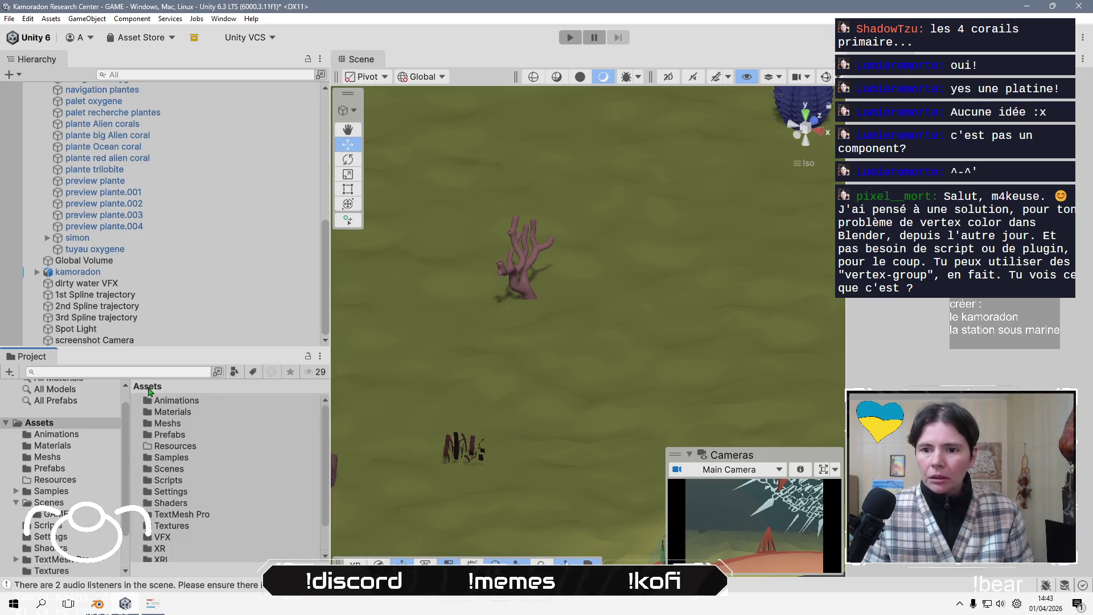
# Read the CameraScreenshot script in the Scripts folder to find its save path
pyautogui.scroll(-3, 220, 499)
pyautogui.scroll(3, 214, 491)
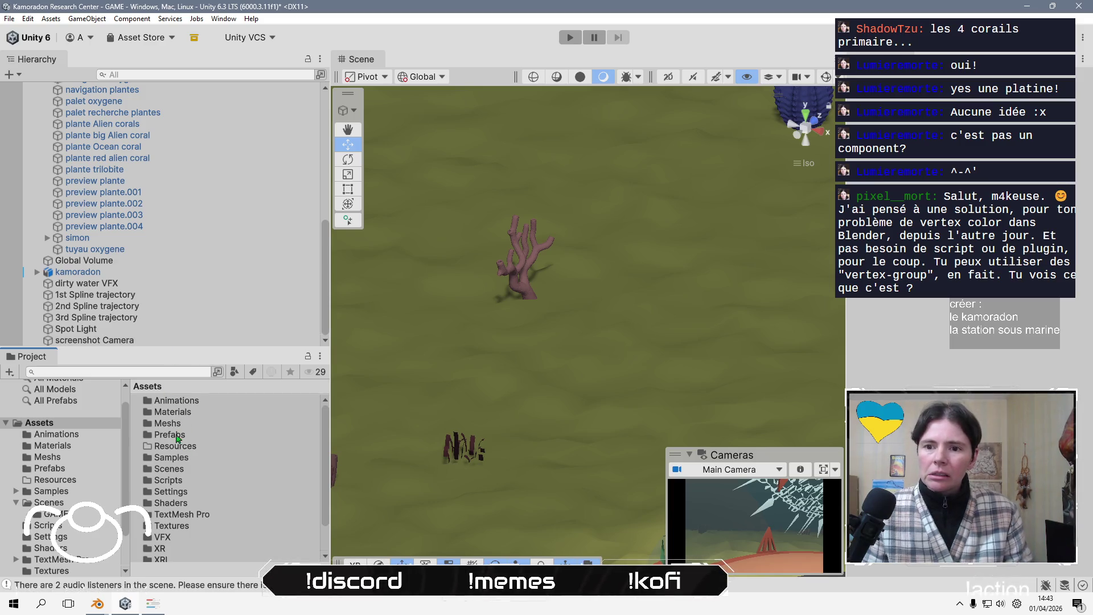
pyautogui.doubleClick(171, 481)
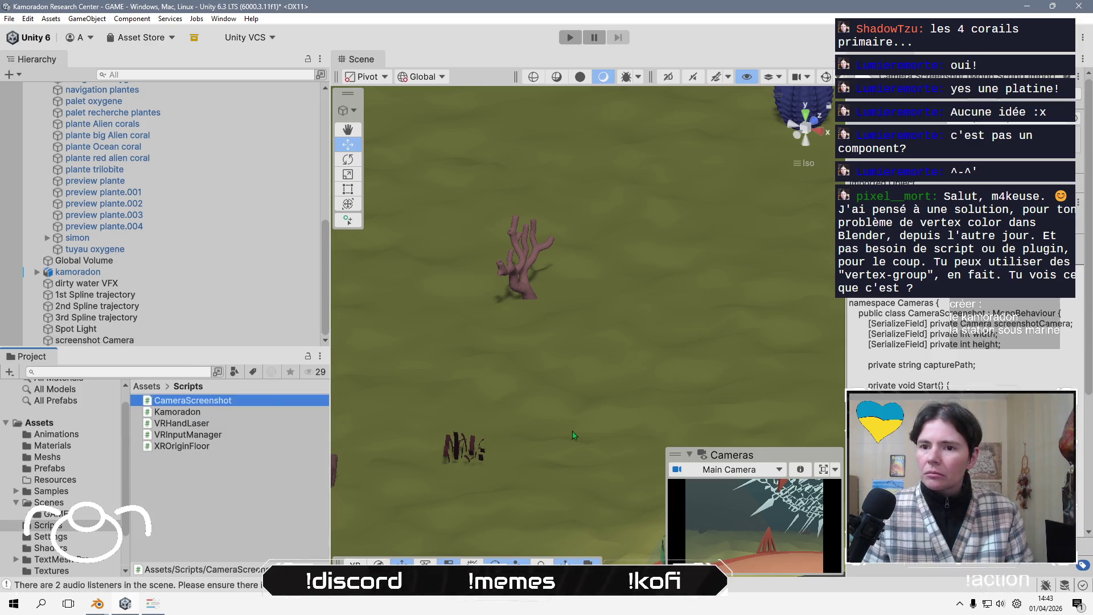
pyautogui.scroll(-5, 962, 330)
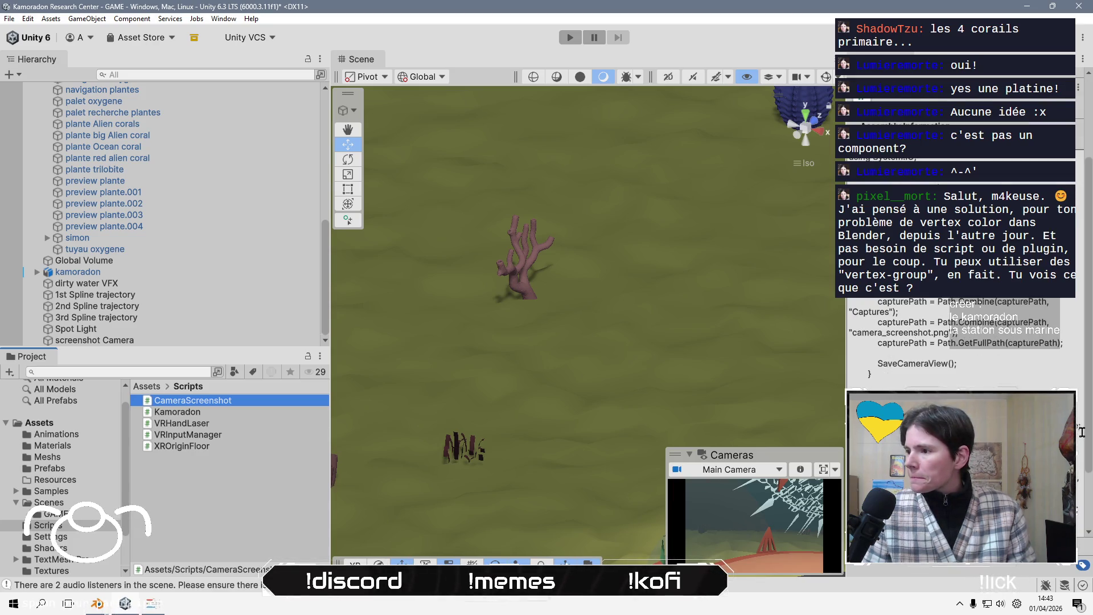
pyautogui.scroll(-3, 1078, 419)
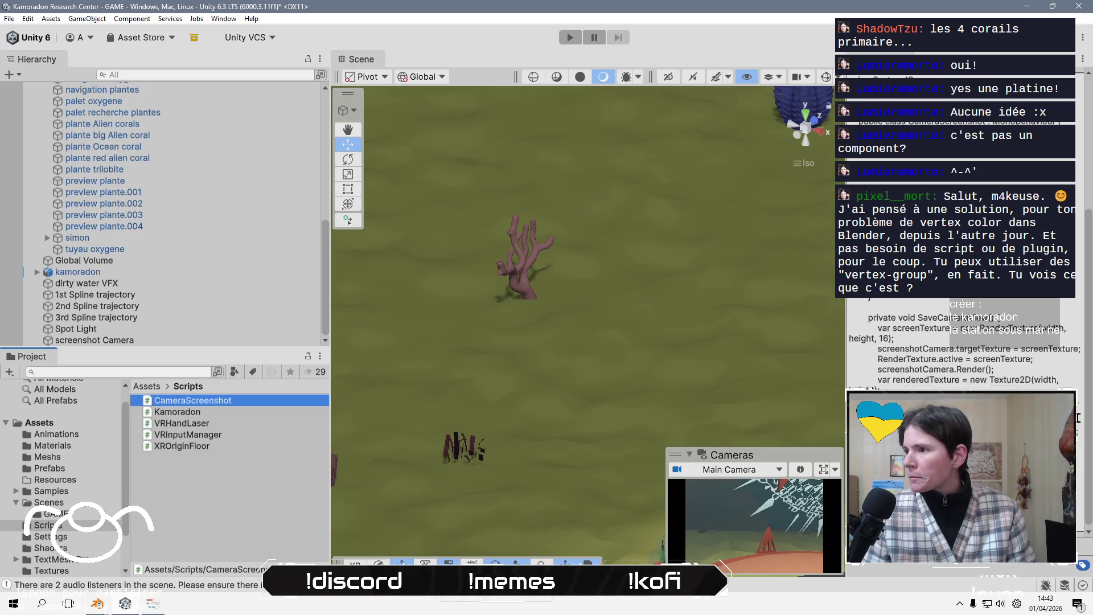
pyautogui.scroll(3, 1078, 418)
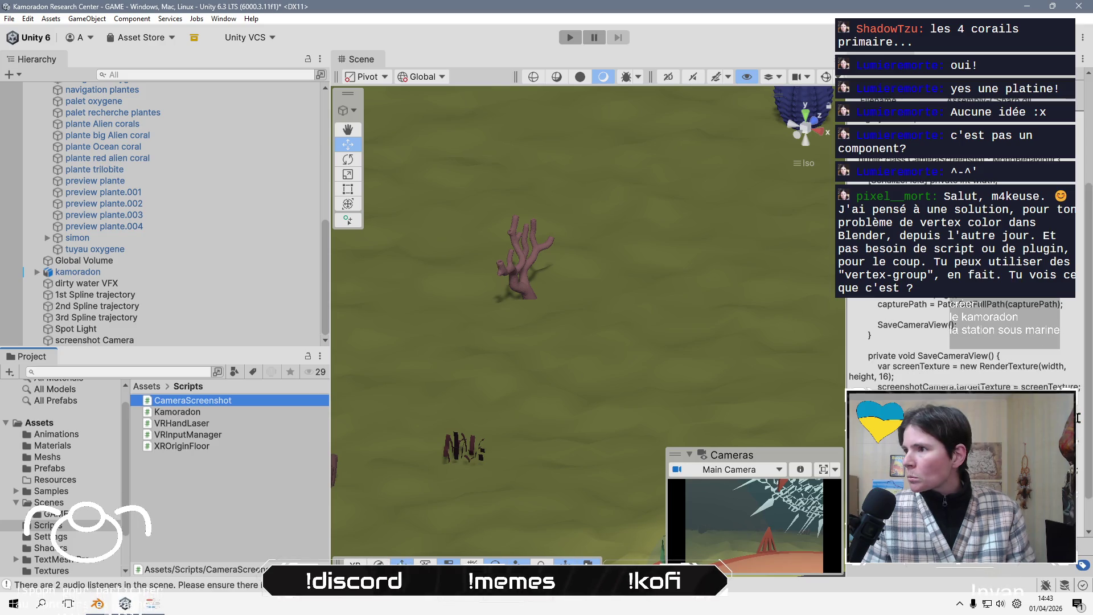
# Return to Assets and widen the Hierarchy and Project panels
pyautogui.click(149, 388)
pyautogui.scroll(-3, 240, 513)
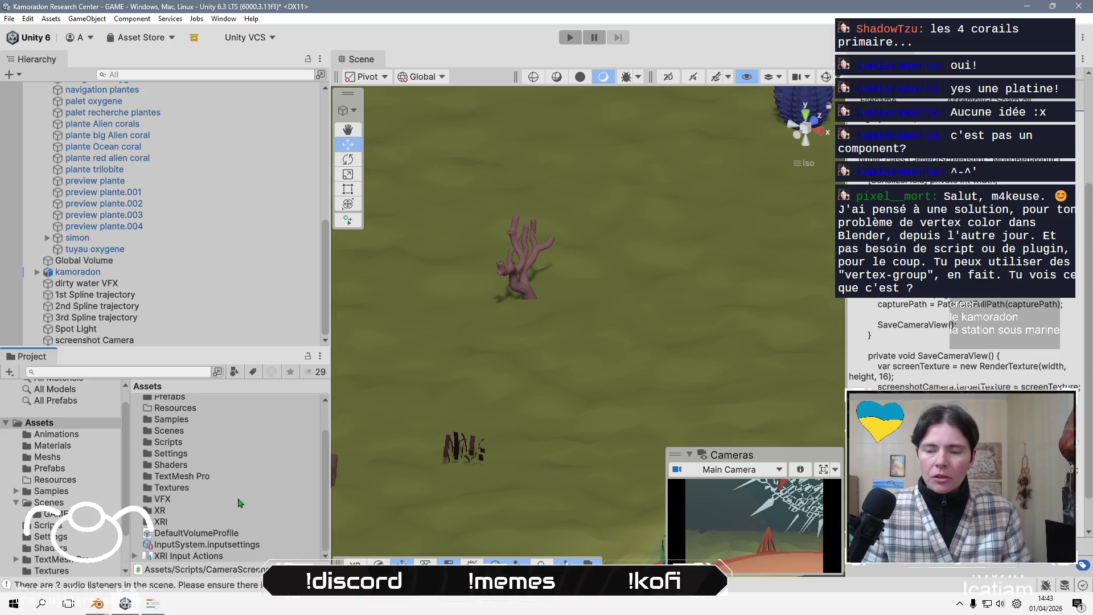
pyautogui.moveTo(331, 457); pyautogui.dragTo(476, 457)
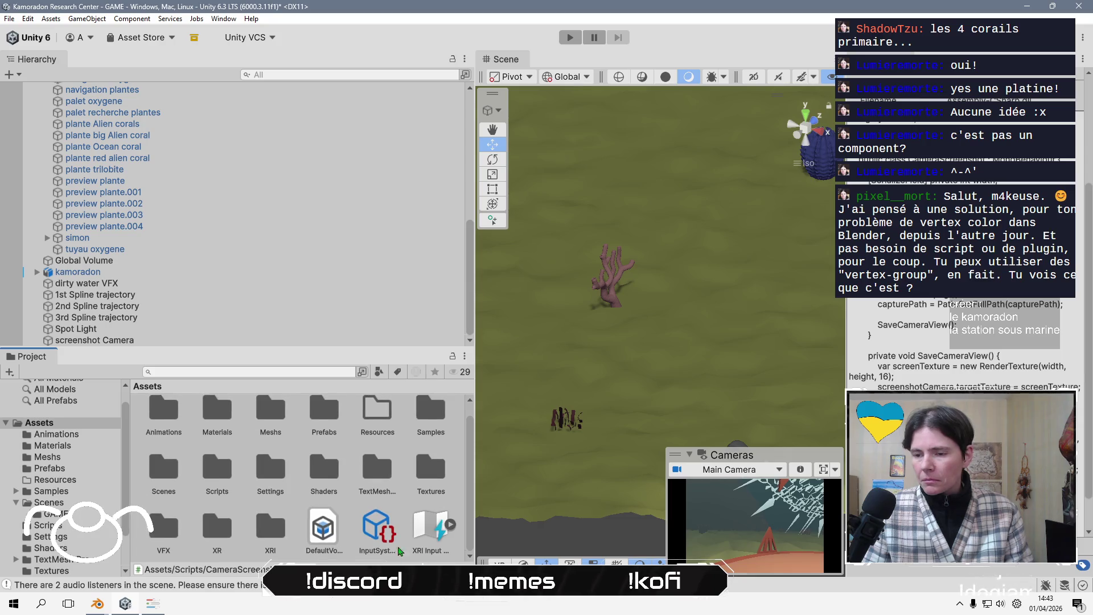
# Create a new Sprites folder in Assets, open it, and select the screenshot Camera
pyautogui.click(350, 519)
pyautogui.rightClick(350, 519)
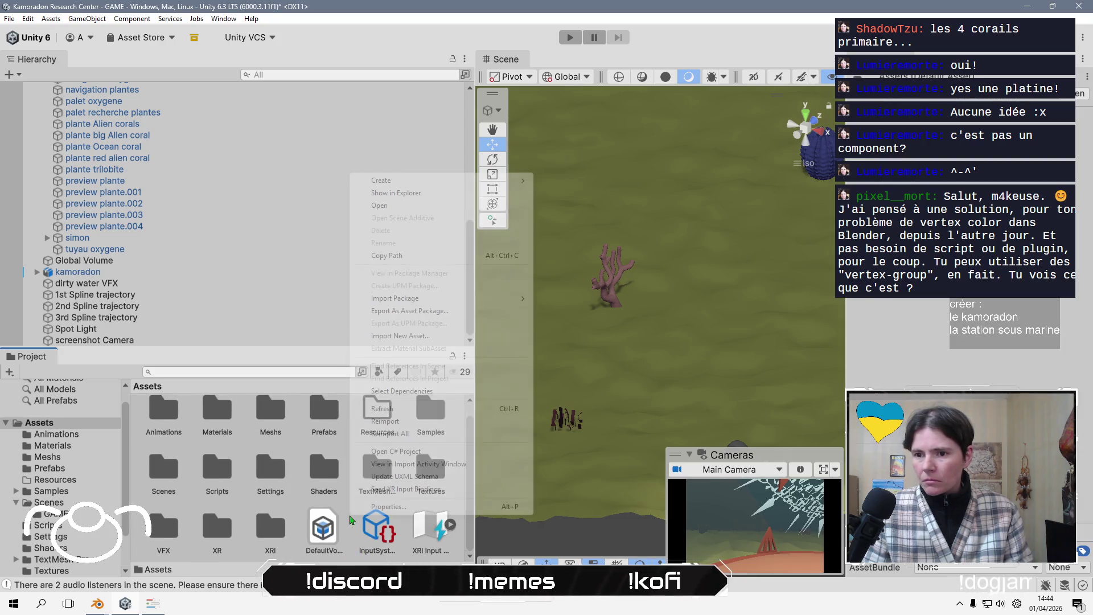
pyautogui.moveTo(473, 184)
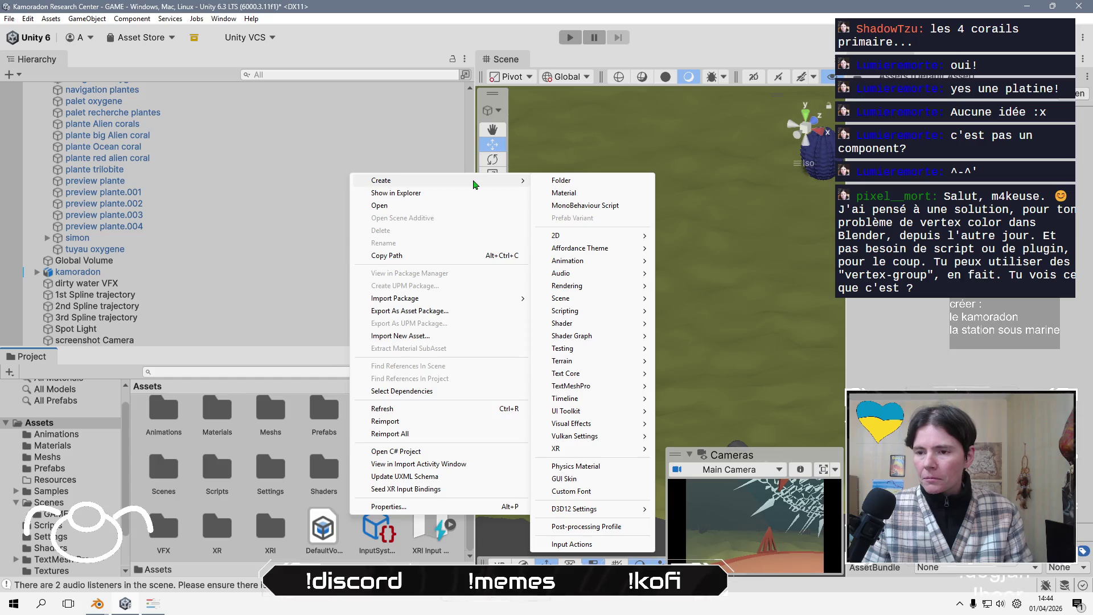
pyautogui.click(573, 181)
pyautogui.write('S')
pyautogui.write('es')
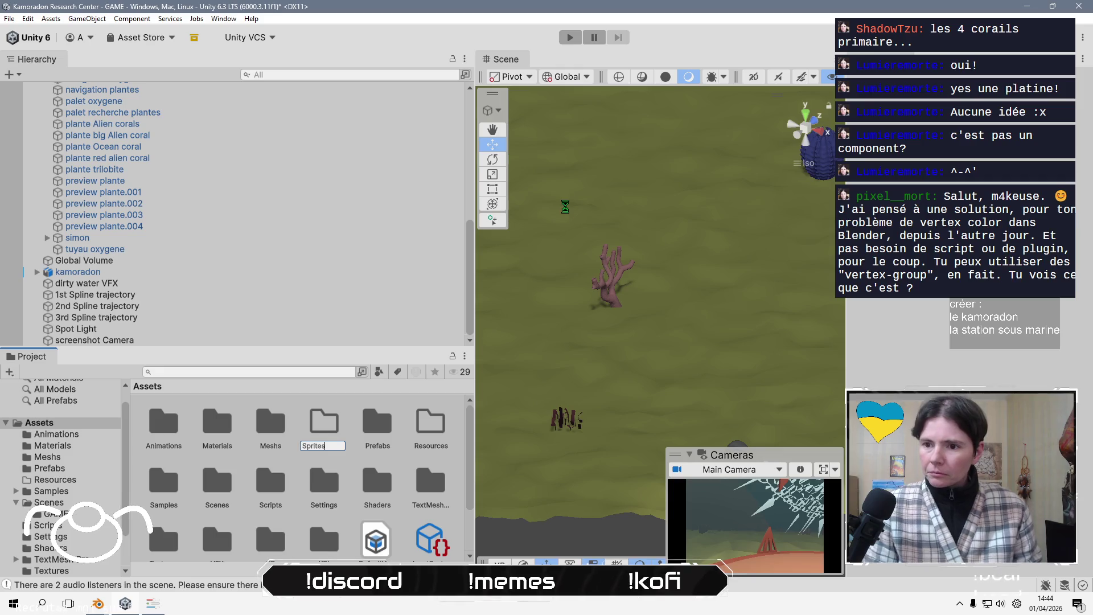
pyautogui.press('Return')
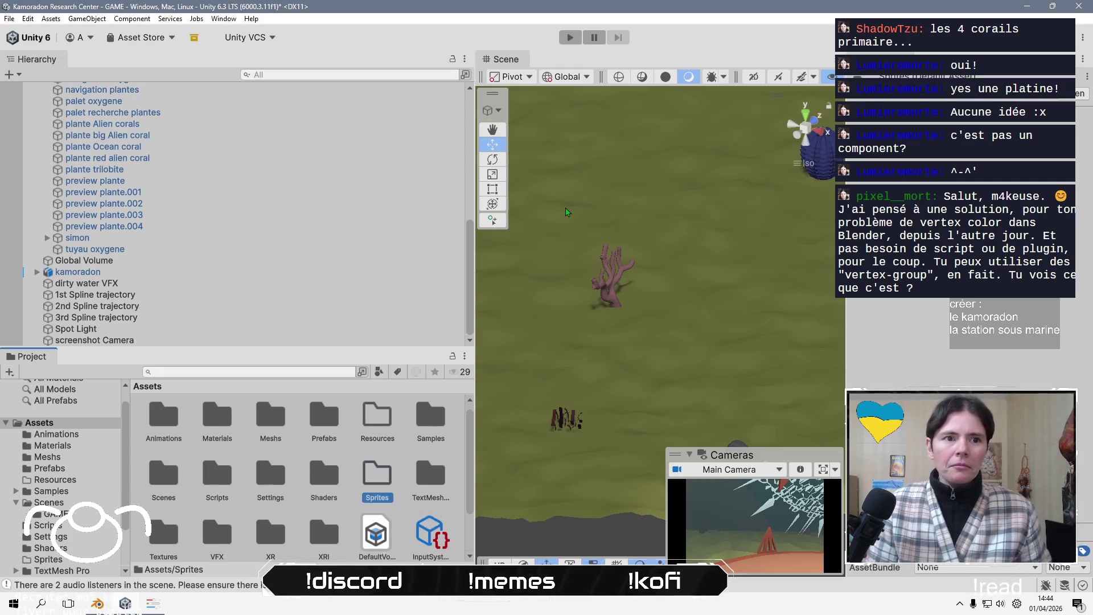
pyautogui.press('Return')
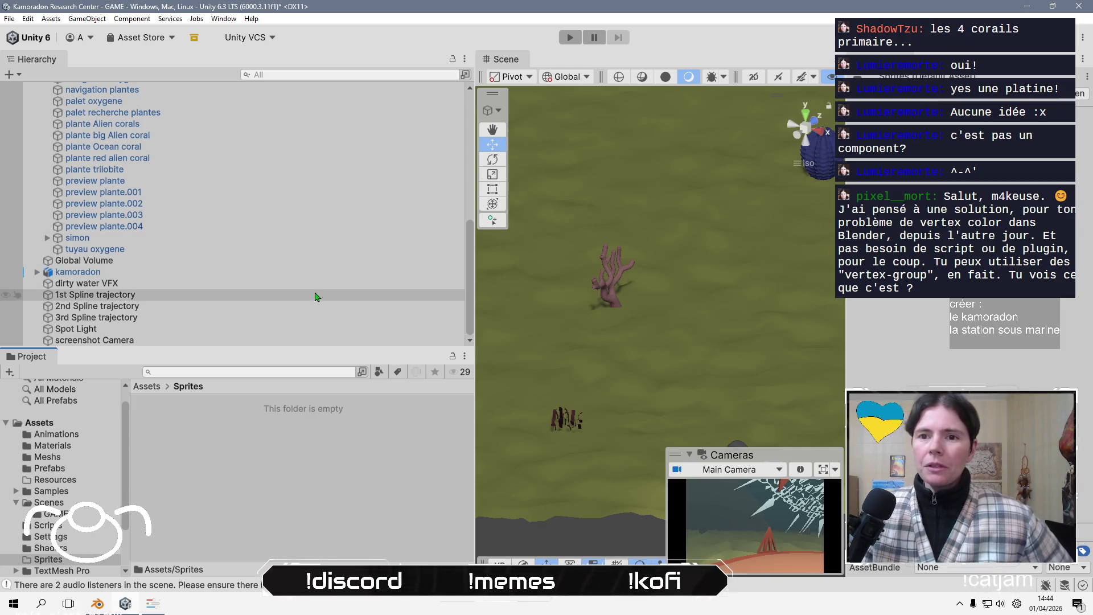
pyautogui.click(376, 341)
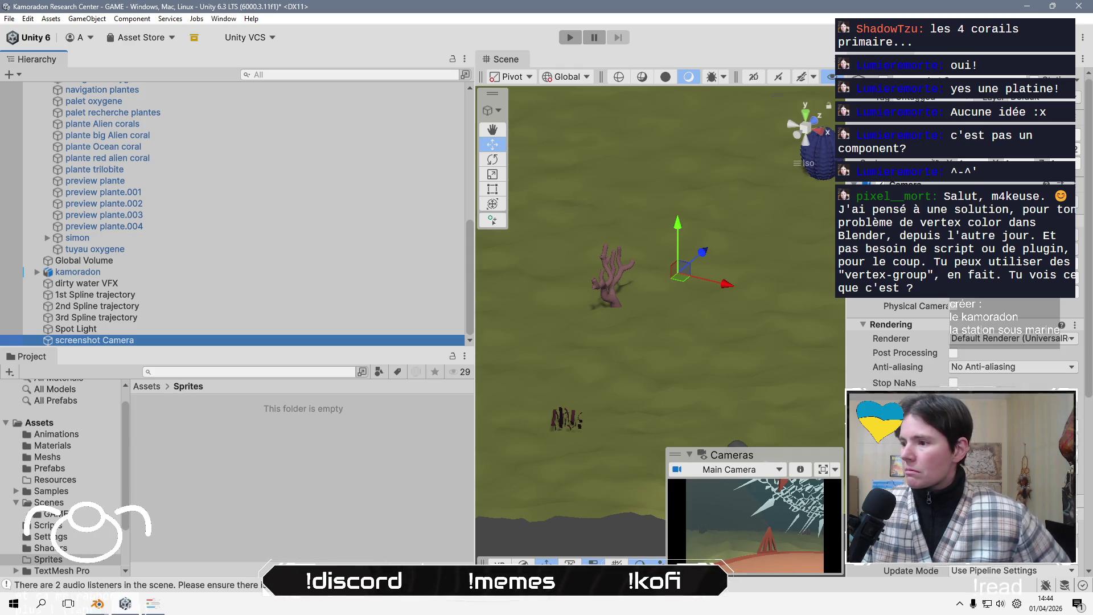
# Review the screenshot Camera's Output Texture (Icon Render Texture) and rendering settings in the Inspector
pyautogui.scroll(-3, 895, 360)
pyautogui.scroll(-3, 895, 361)
pyautogui.scroll(3, 895, 361)
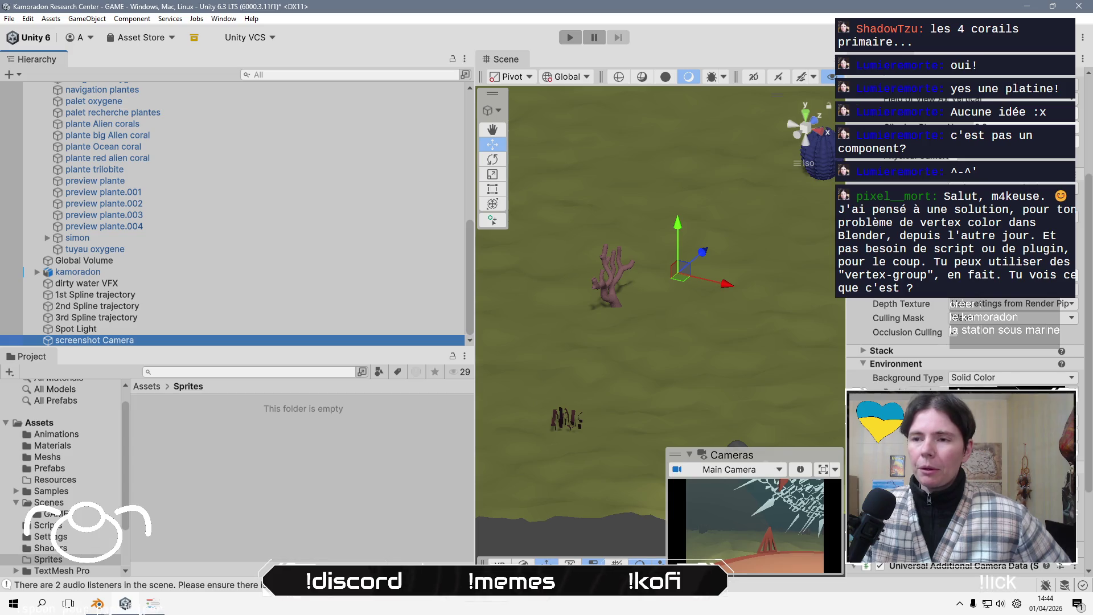
pyautogui.scroll(-3, 962, 341)
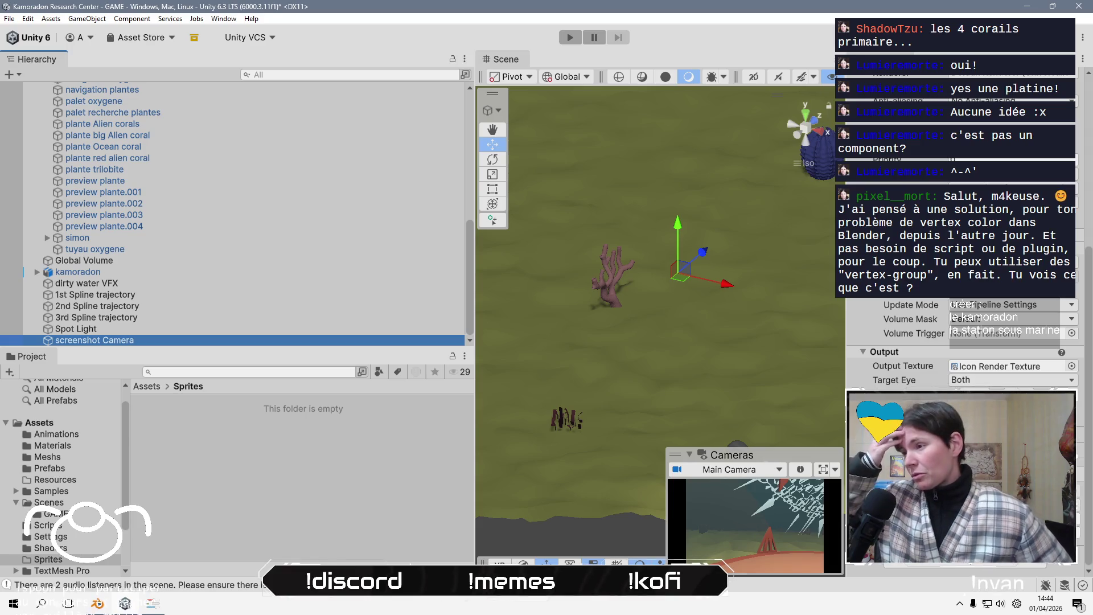
pyautogui.rightClick(1078, 442)
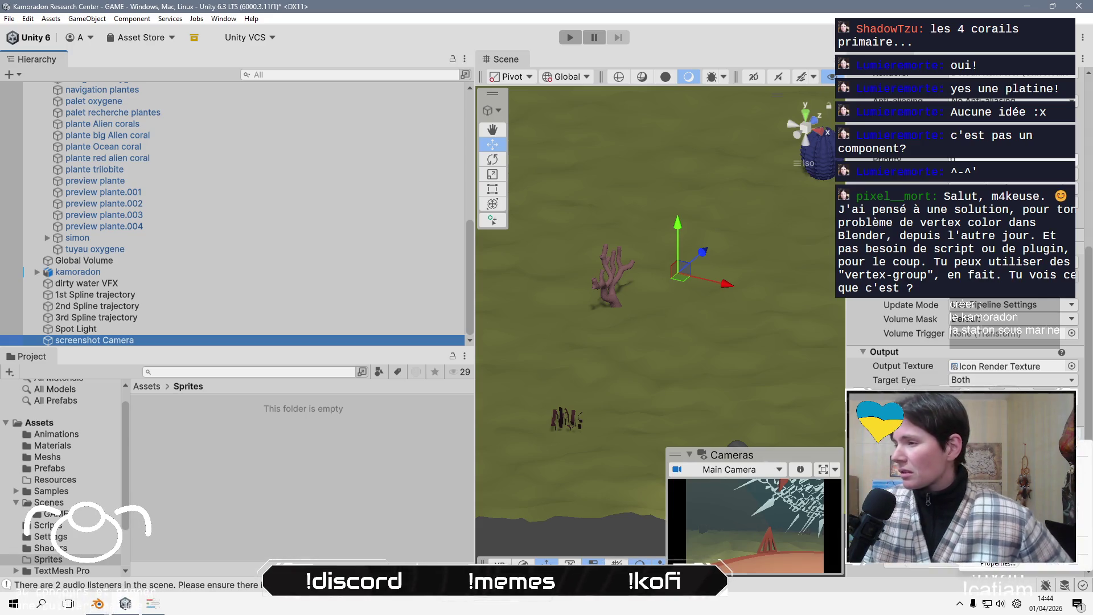
pyautogui.click(997, 563)
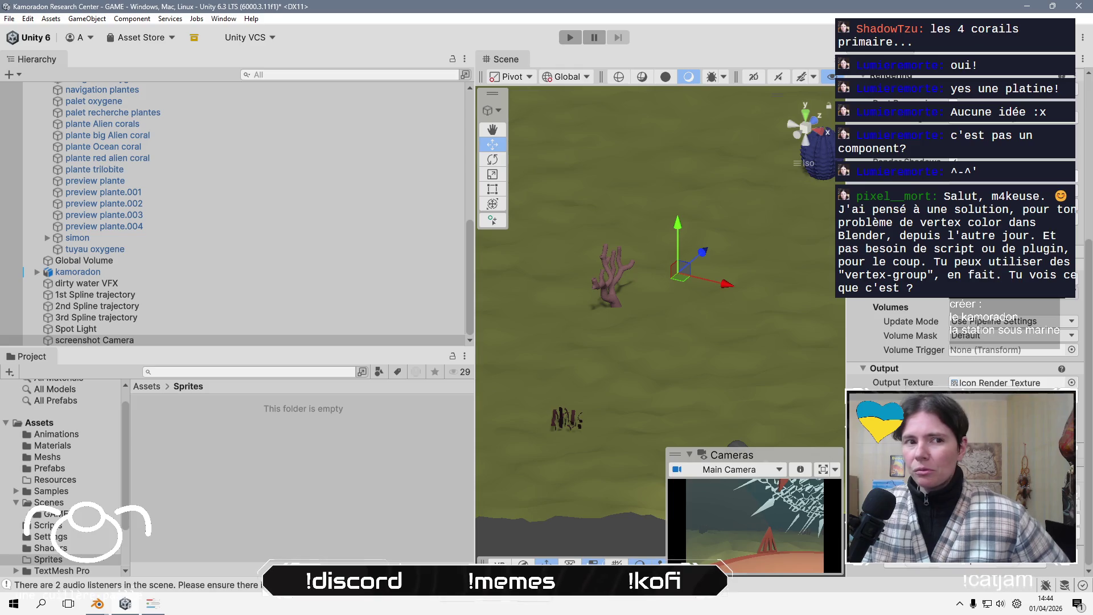
pyautogui.click(349, 520)
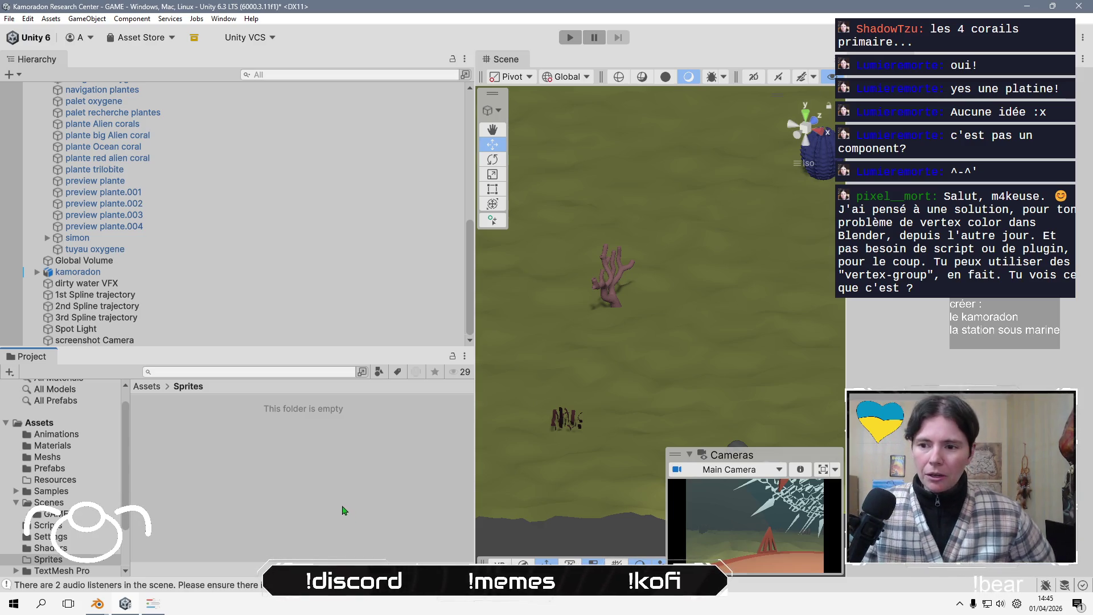
pyautogui.click(187, 340)
pyautogui.click(251, 419)
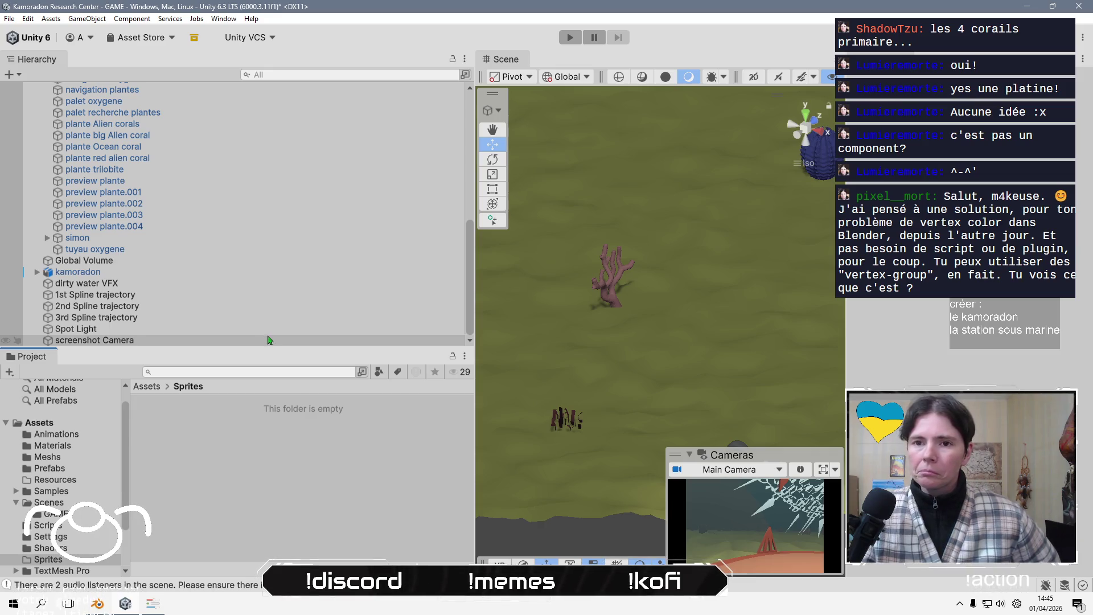
pyautogui.click(263, 341)
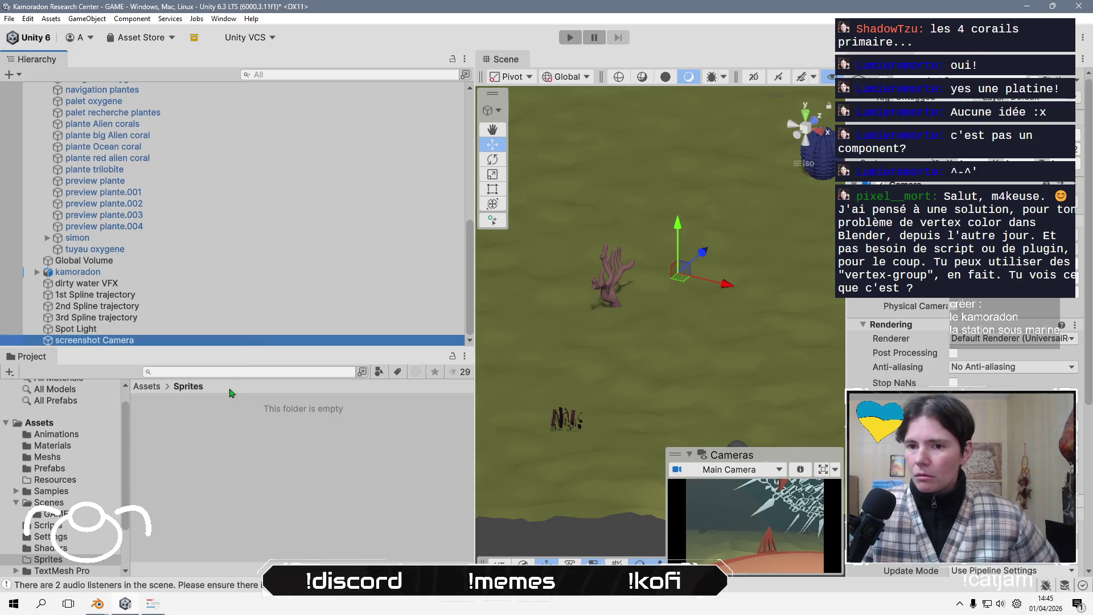
# Run and stop the scene in Play mode, which fails with a DirectoryNotFoundException
pyautogui.click(239, 435)
pyautogui.click(567, 38)
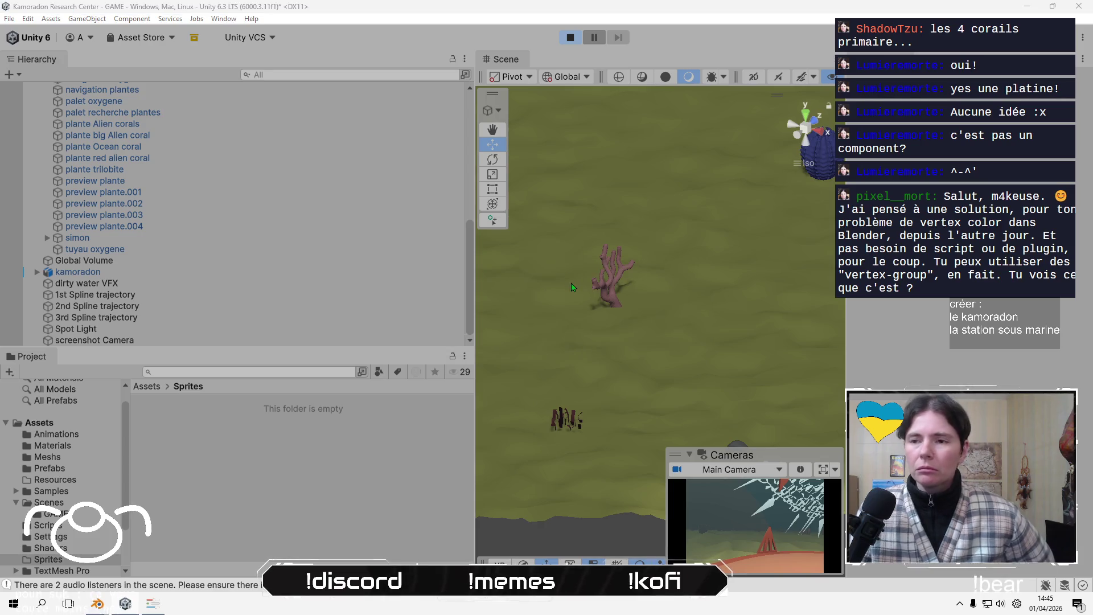
pyautogui.click(570, 37)
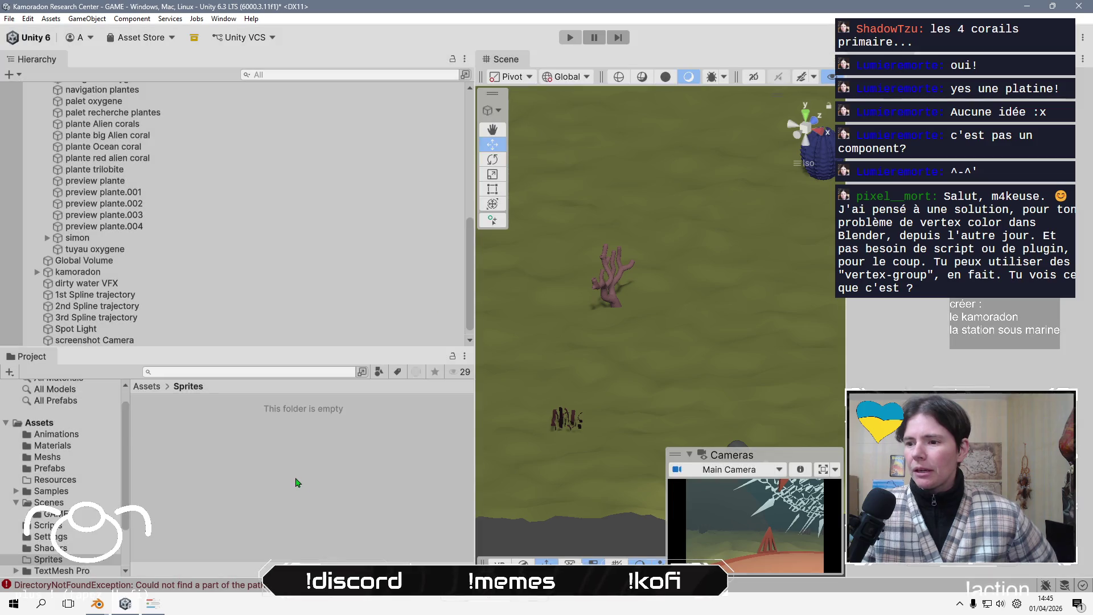
pyautogui.rightClick(308, 444)
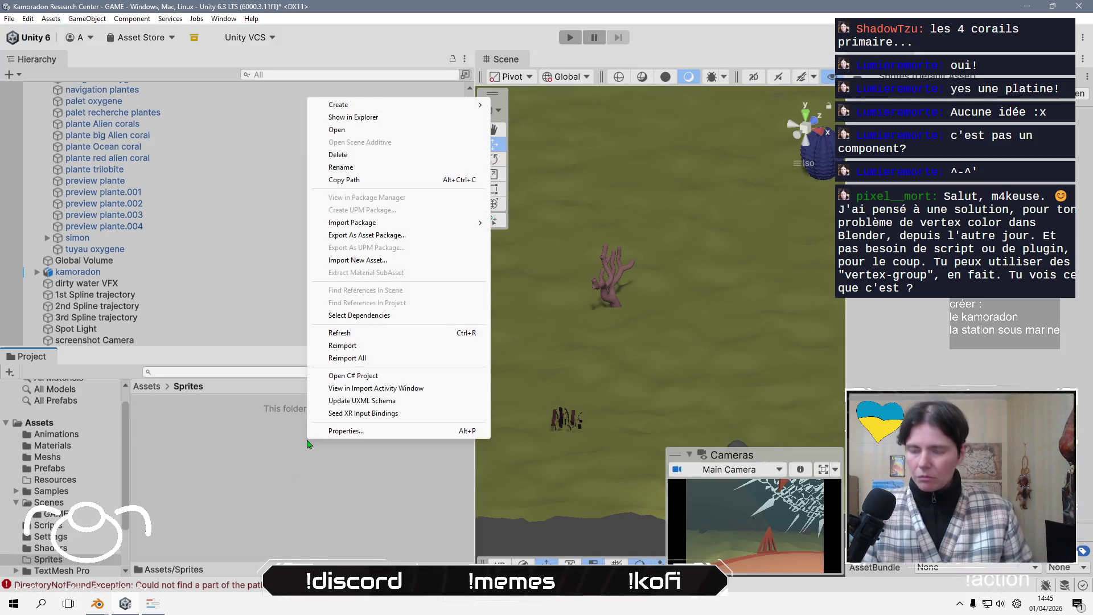
# Create a Captures folder inside Sprites and re-enter Play mode with Ctrl+P
pyautogui.moveTo(338, 104)
pyautogui.click(512, 105)
pyautogui.write('Q')
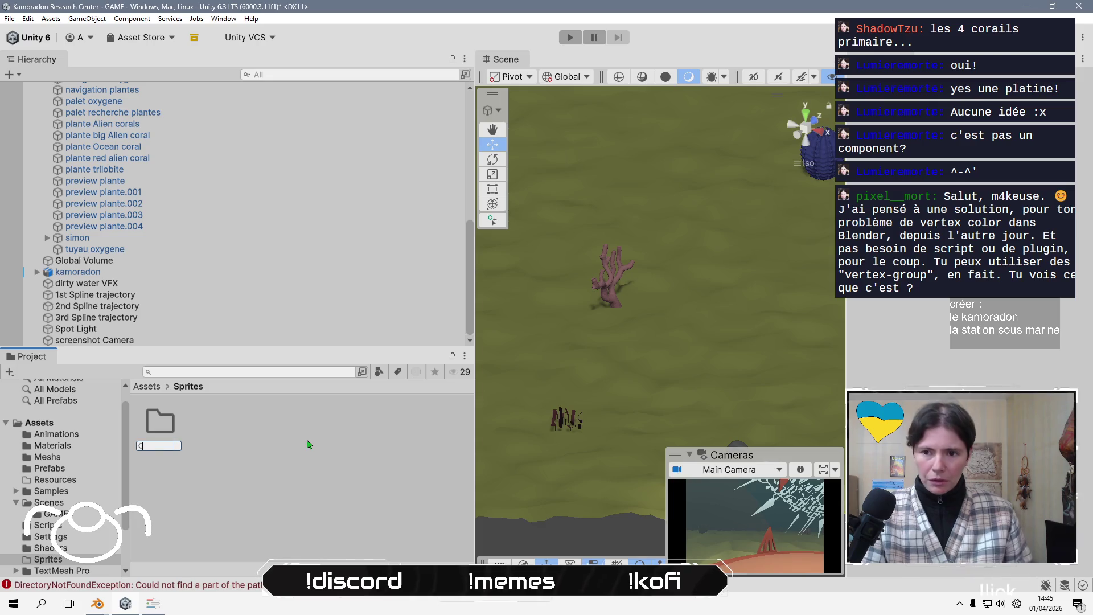
pyautogui.press('Return')
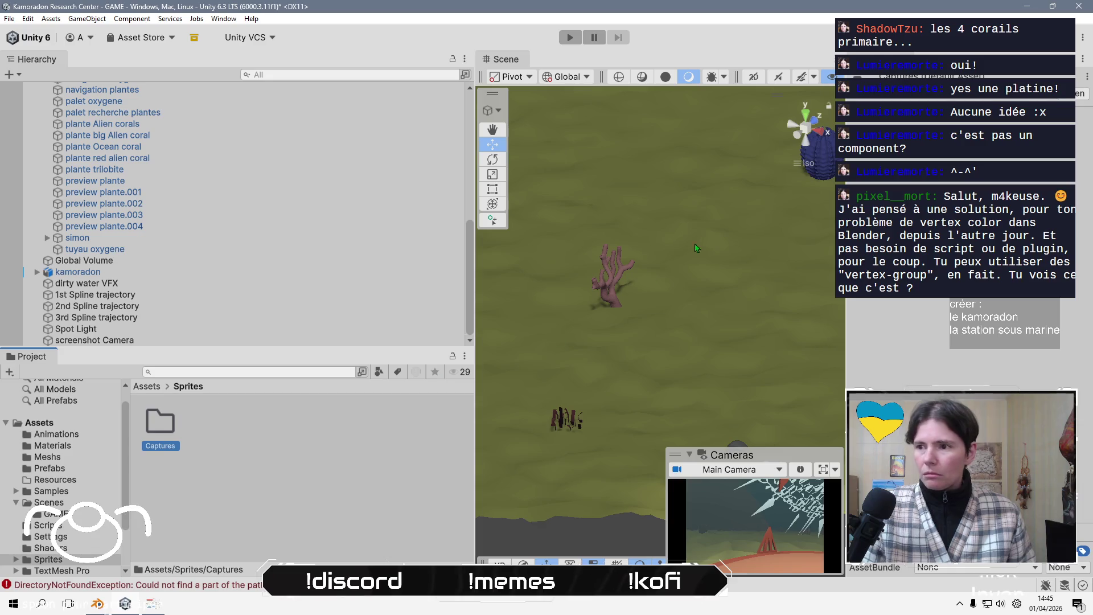
pyautogui.hotkey('ctrl', 'p')
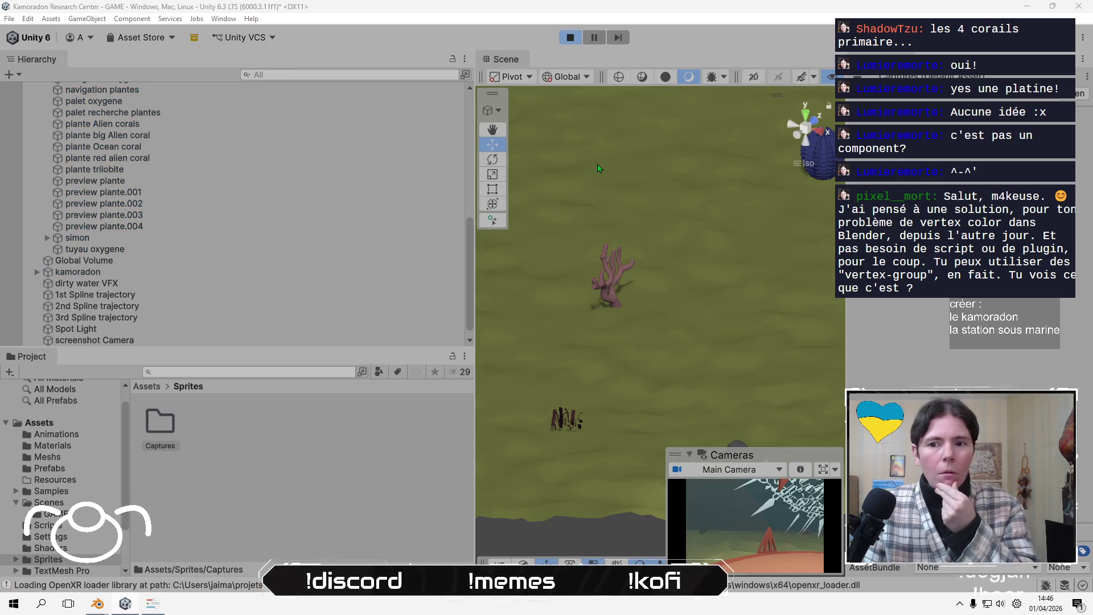
# Stop Play mode and apply Texture Type Sprite (2D and UI) to camera_screenshot in Captures
pyautogui.click(570, 38)
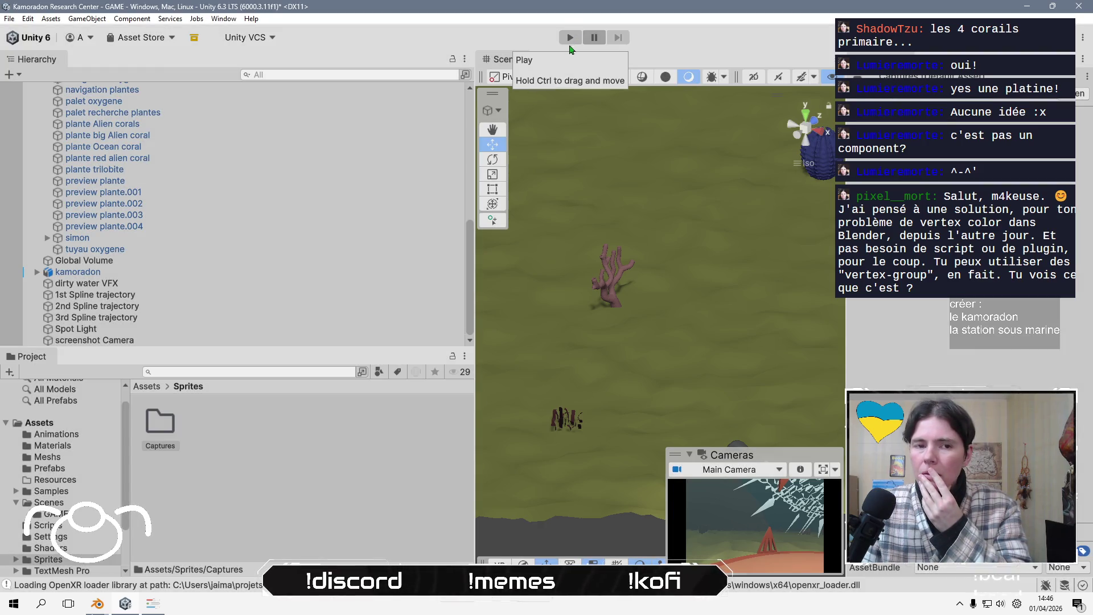
pyautogui.doubleClick(166, 426)
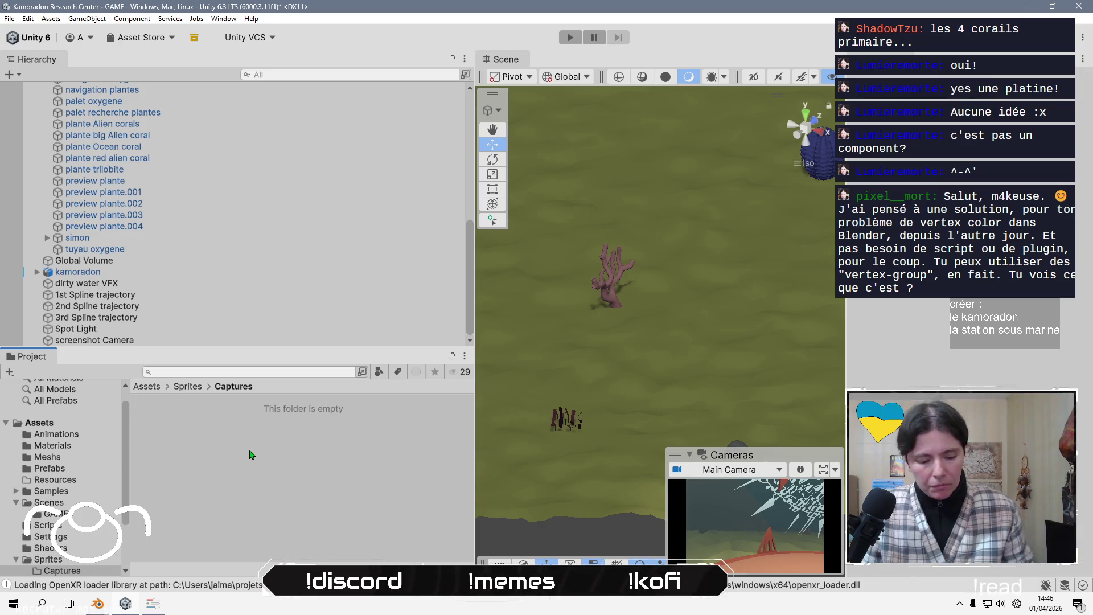
pyautogui.click(161, 422)
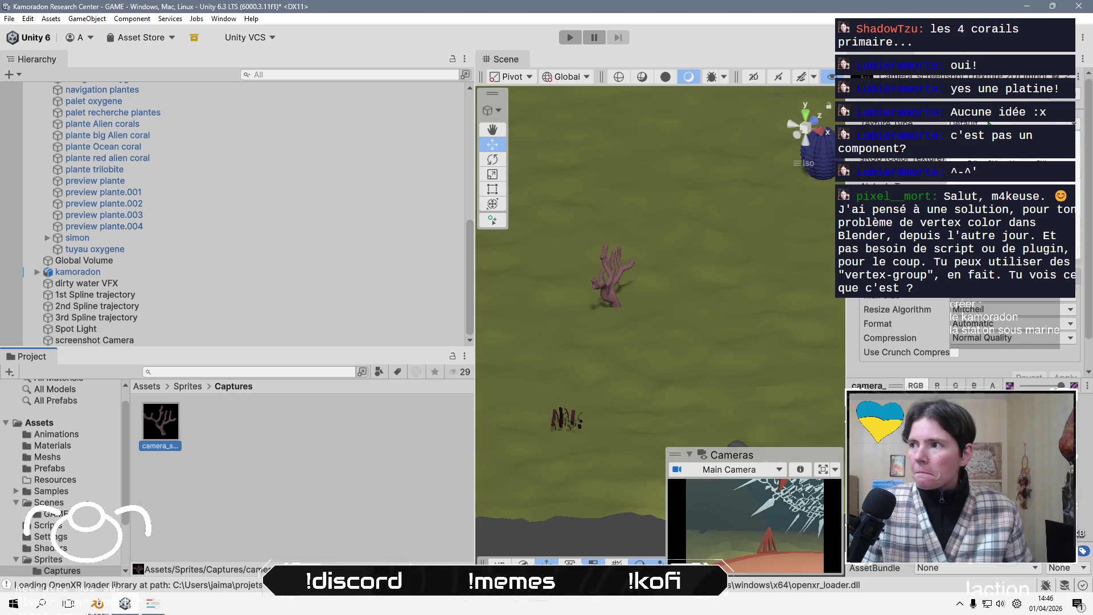
pyautogui.click(1002, 171)
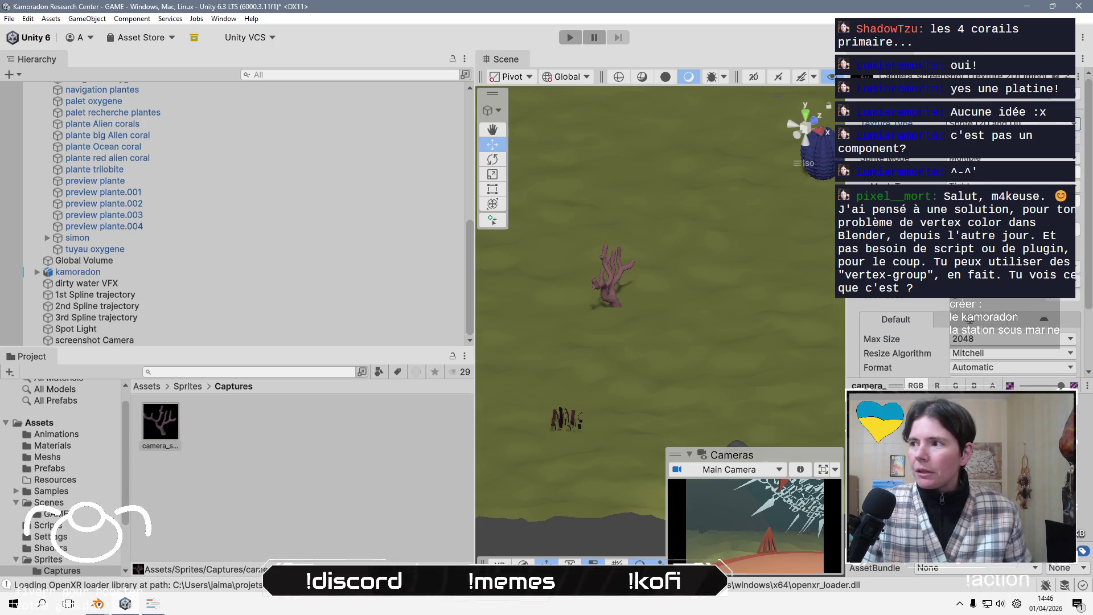
pyautogui.scroll(-3, 1064, 352)
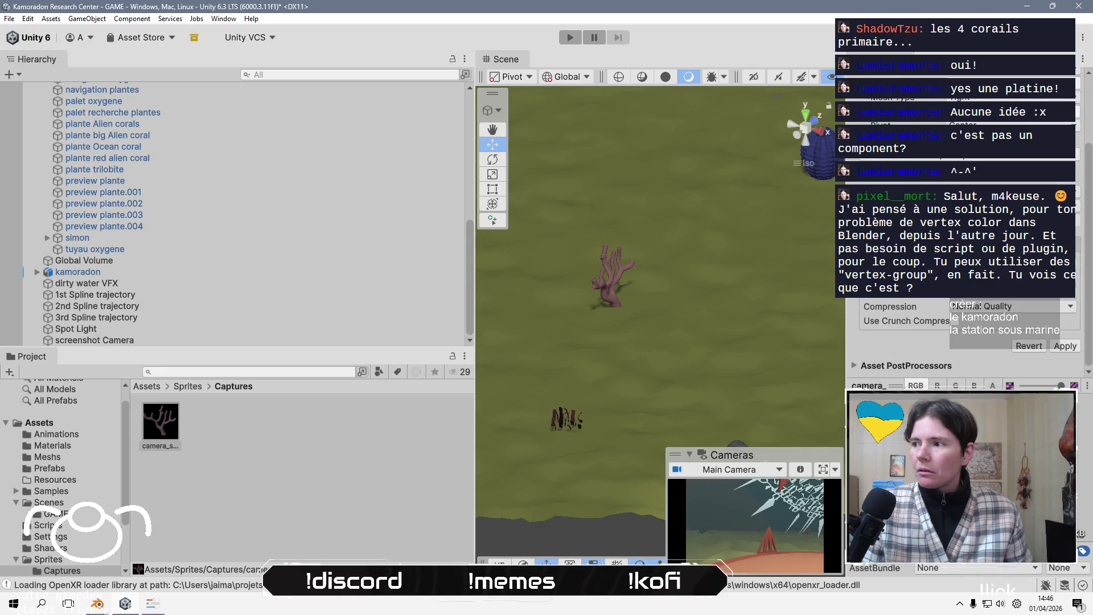
pyautogui.click(1064, 346)
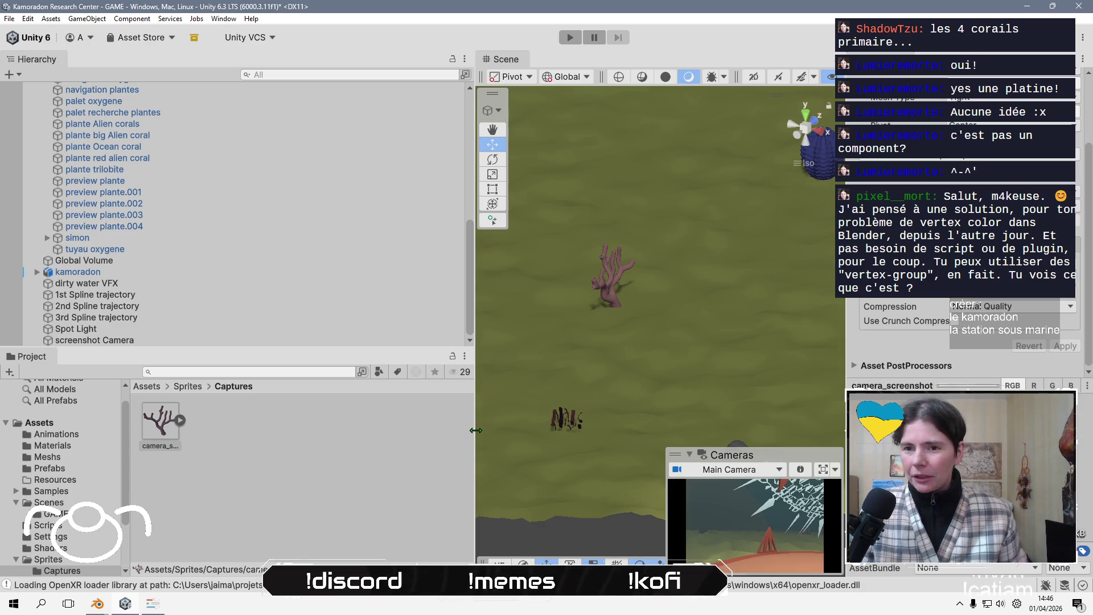
pyautogui.click(306, 455)
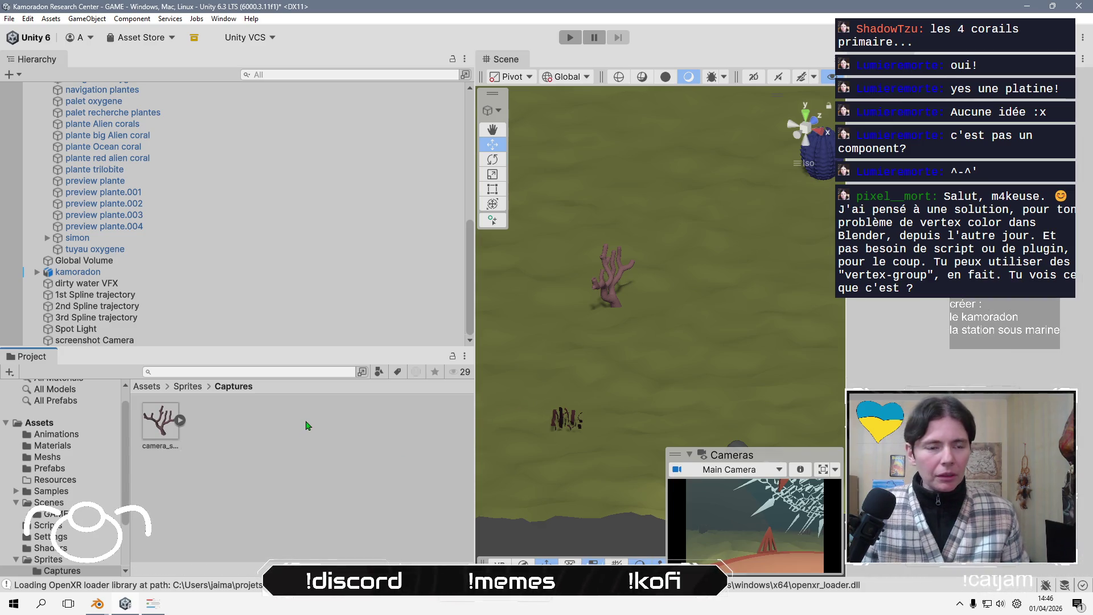
# Select the screenshot Camera with the Move tool and preview the scene through it
pyautogui.click(160, 342)
pyautogui.moveTo(636, 328)
pyautogui.mouseDown()
pyautogui.moveTo(615, 462)
pyautogui.moveTo(708, 289)
pyautogui.moveTo(670, 262)
pyautogui.mouseUp()
pyautogui.press('w')
pyautogui.click(740, 469)
pyautogui.click(734, 496)
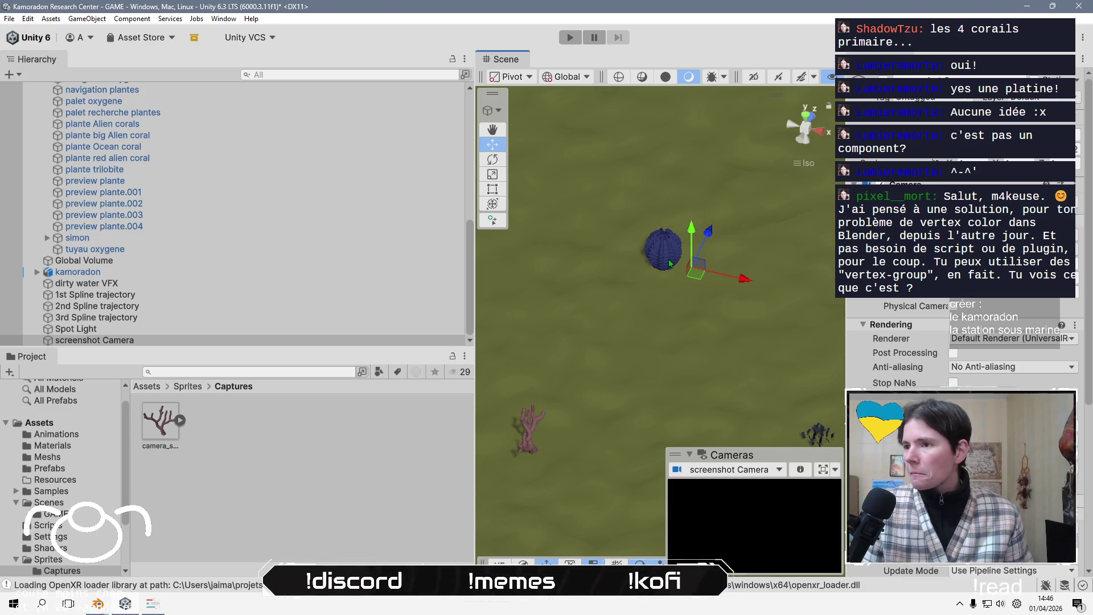
# Locate and frame plante Alien corals, plante big Alien coral and plante Ocean coral
pyautogui.click(670, 263)
pyautogui.click(665, 253)
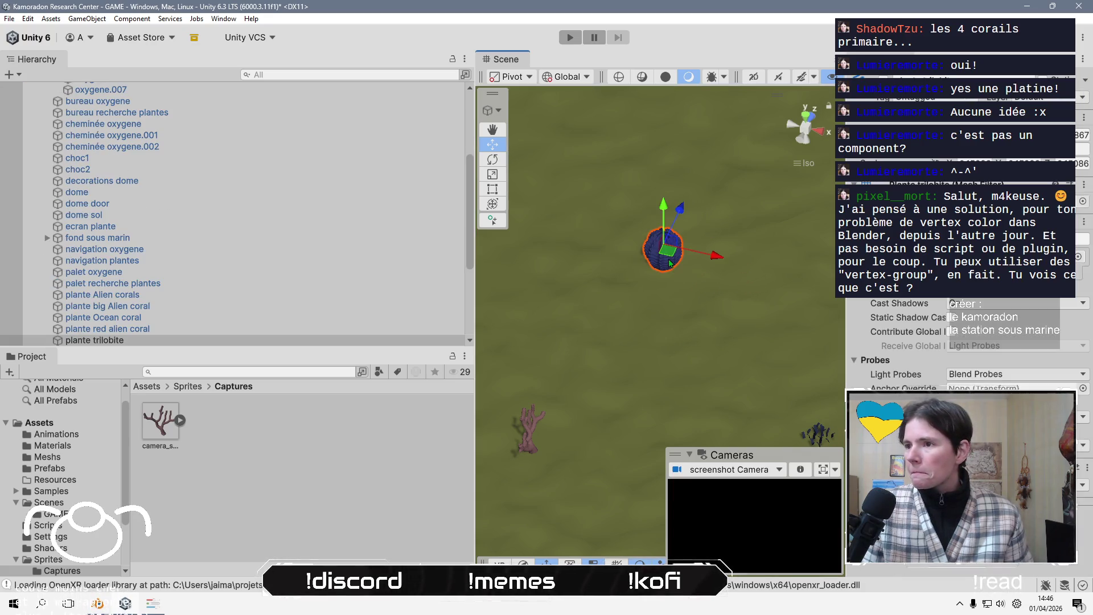
pyautogui.click(169, 329)
pyautogui.click(171, 295)
pyautogui.doubleClick(207, 294)
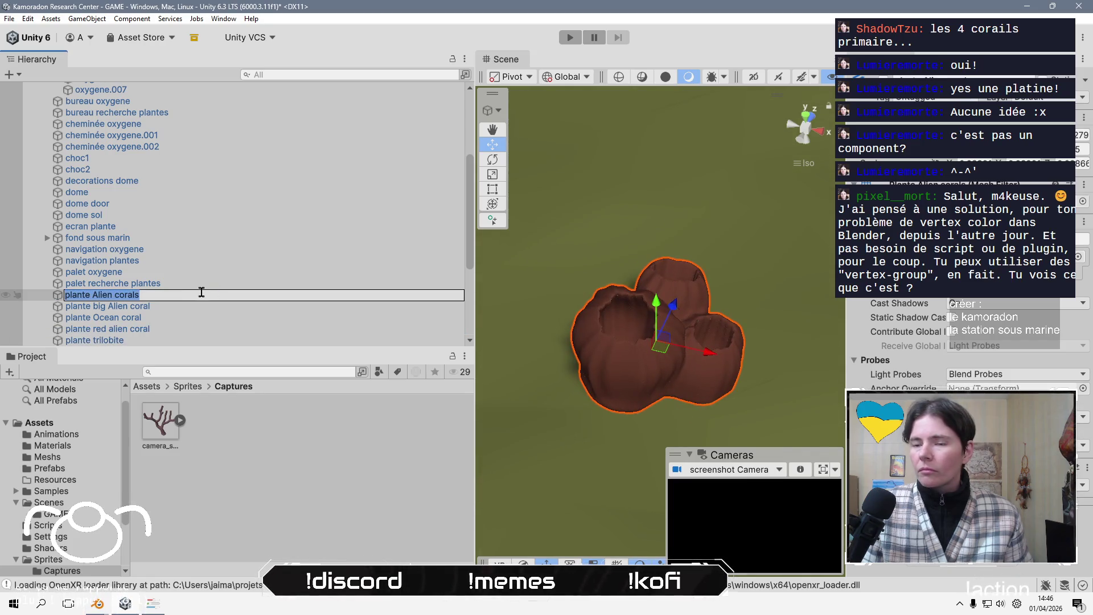
pyautogui.click(185, 285)
pyautogui.doubleClick(172, 311)
pyautogui.doubleClick(170, 319)
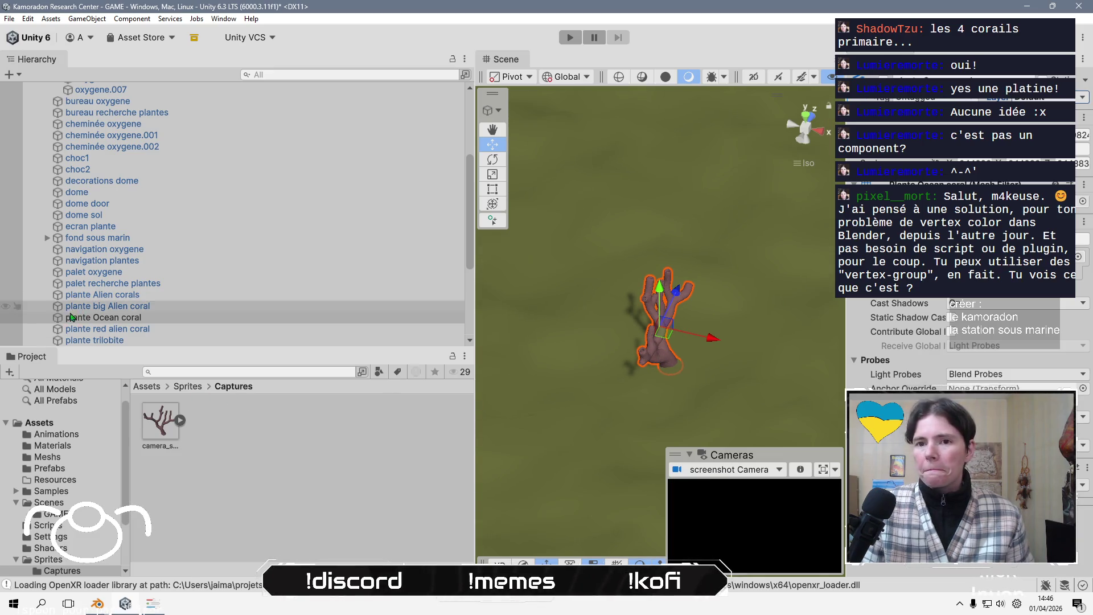
pyautogui.scroll(-5, 69, 316)
# Pick out the blue trilobite plant, then move the screenshot Camera up and right toward it
pyautogui.click(117, 340)
pyautogui.scroll(-3, 637, 289)
pyautogui.click(587, 305)
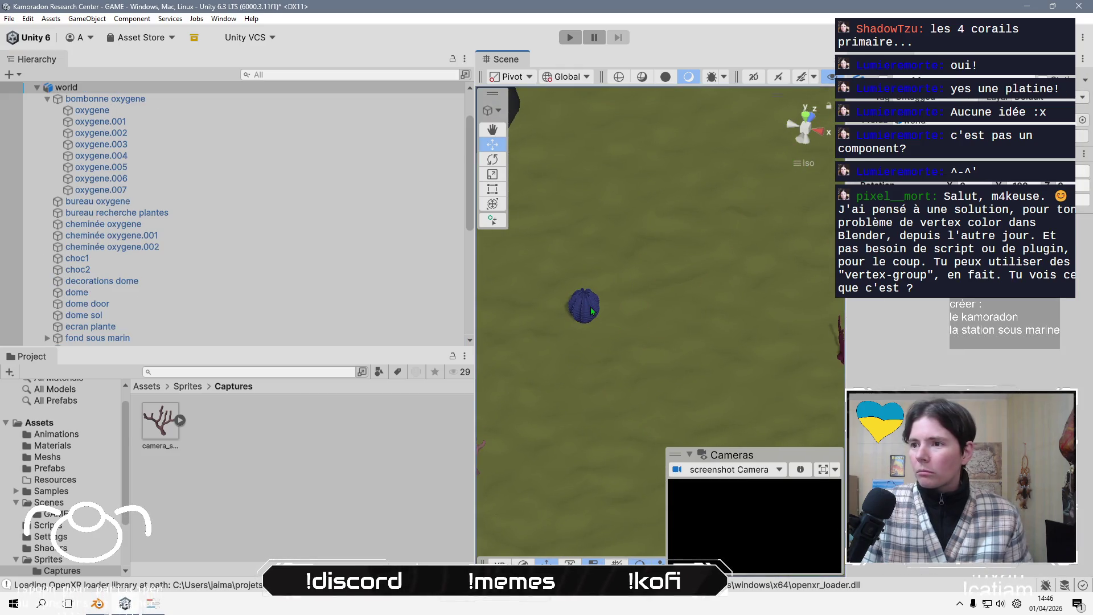
pyautogui.click(592, 311)
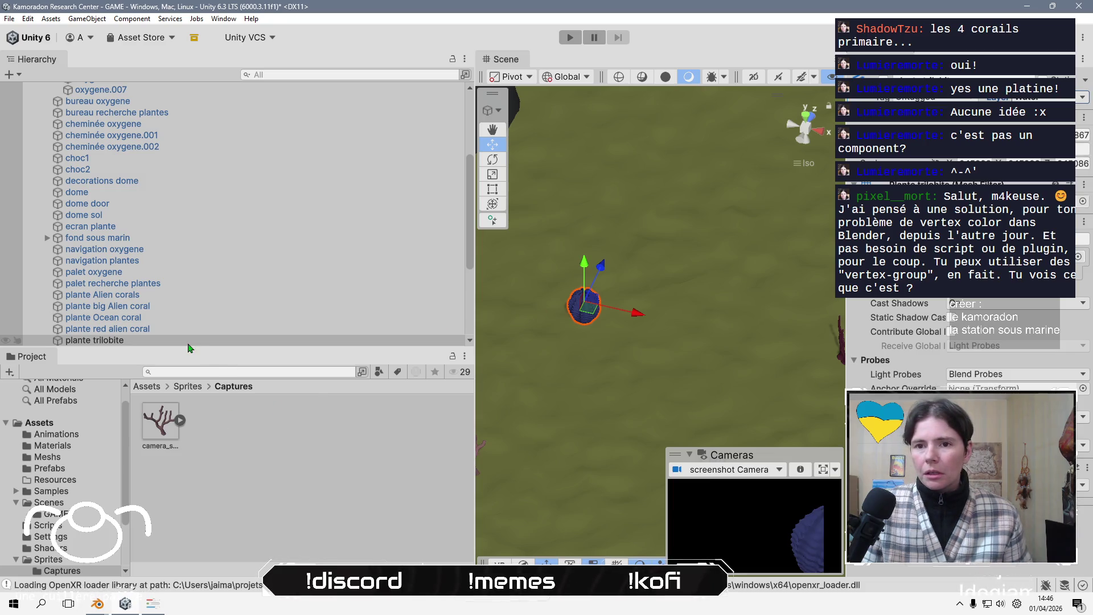
pyautogui.scroll(-5, 202, 329)
pyautogui.click(201, 329)
pyautogui.click(201, 340)
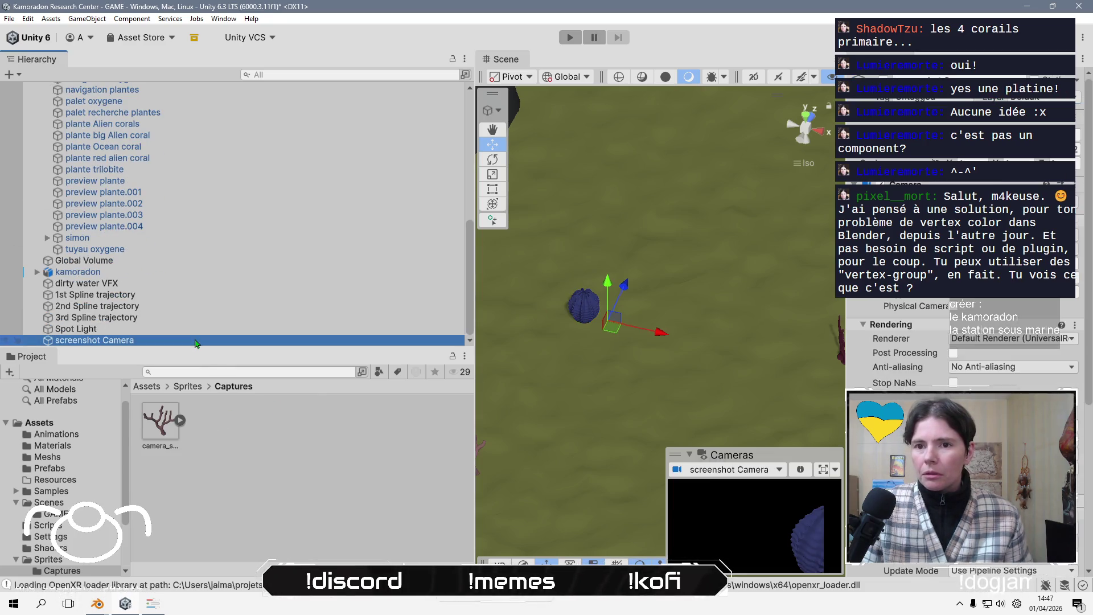
pyautogui.moveTo(609, 332)
pyautogui.mouseDown()
pyautogui.moveTo(716, 329)
pyautogui.moveTo(665, 314)
pyautogui.moveTo(639, 326)
pyautogui.moveTo(630, 316)
pyautogui.mouseUp()
pyautogui.moveTo(617, 353); pyautogui.dragTo(640, 312)
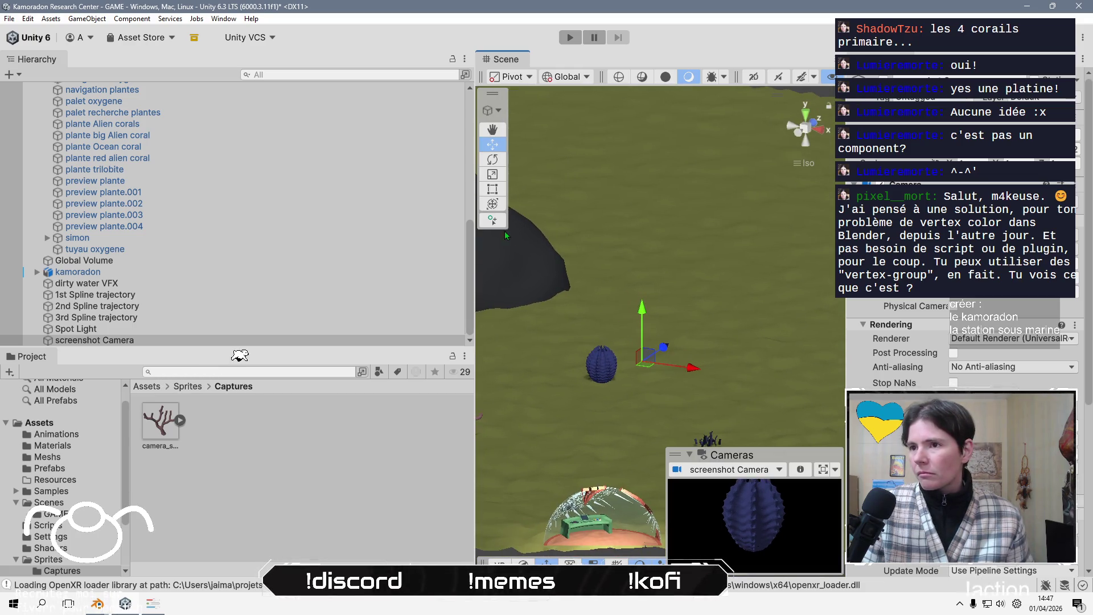
# Rotate the screenshot Camera to aim at the blue coral, then select camera_screenshot
pyautogui.press('e')
pyautogui.moveTo(660, 308); pyautogui.dragTo(666, 334)
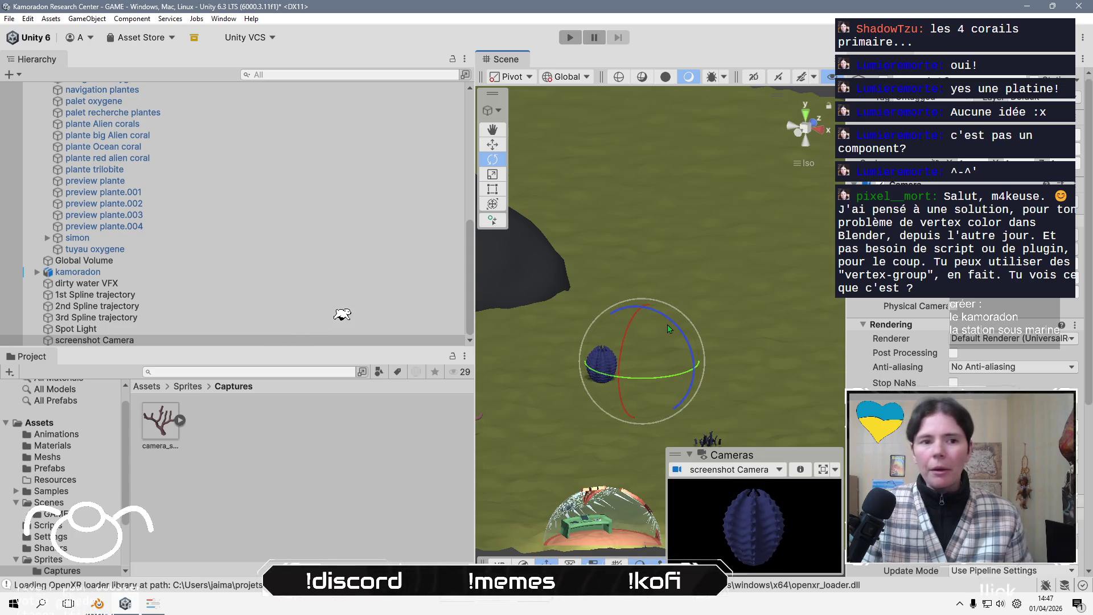
pyautogui.click(161, 422)
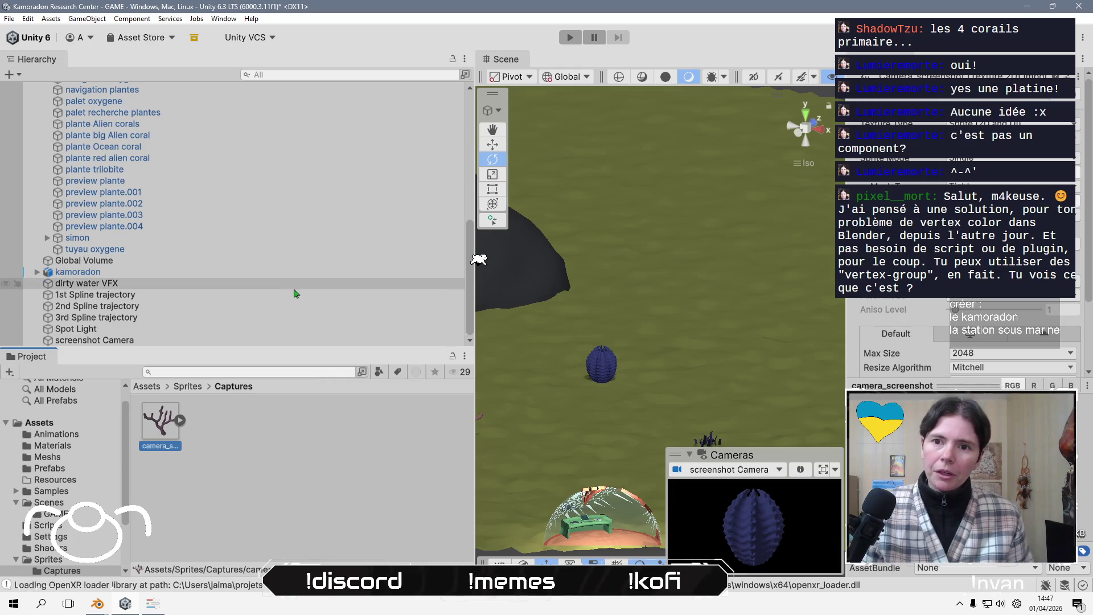
# Orbit the scene view and select the plante Ocean coral to check its name
pyautogui.moveTo(627, 353); pyautogui.dragTo(634, 380)
pyautogui.click(634, 380)
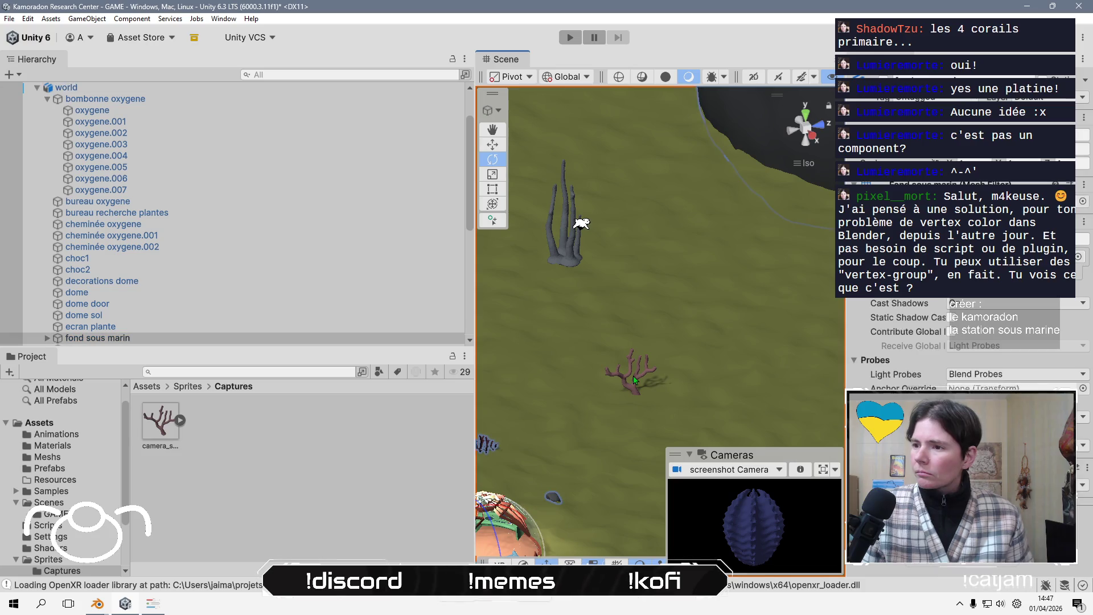
pyautogui.click(623, 384)
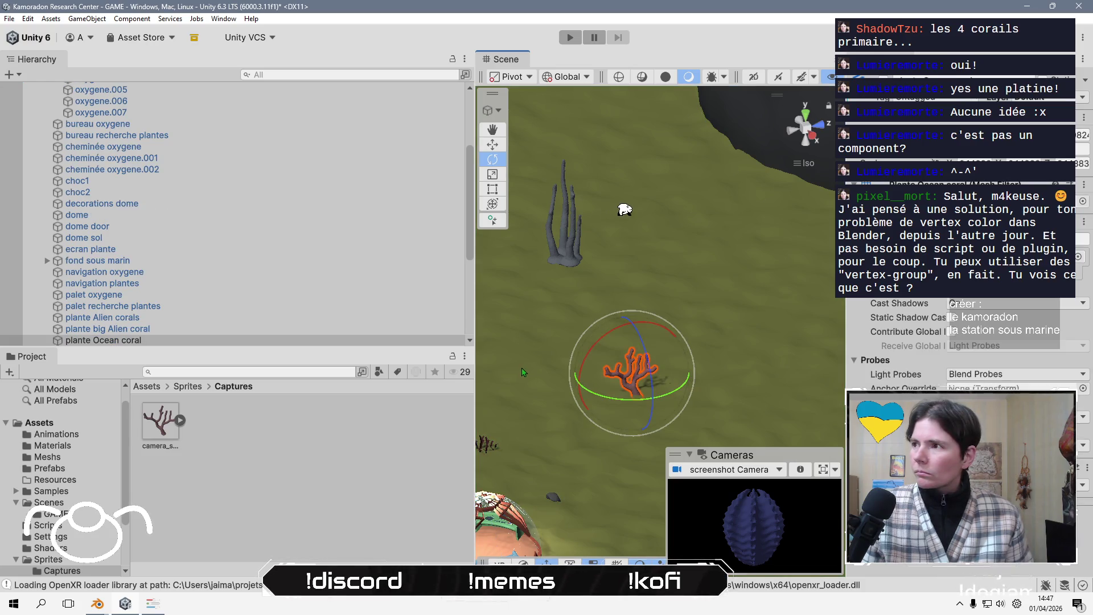
pyautogui.click(219, 329)
pyautogui.click(219, 340)
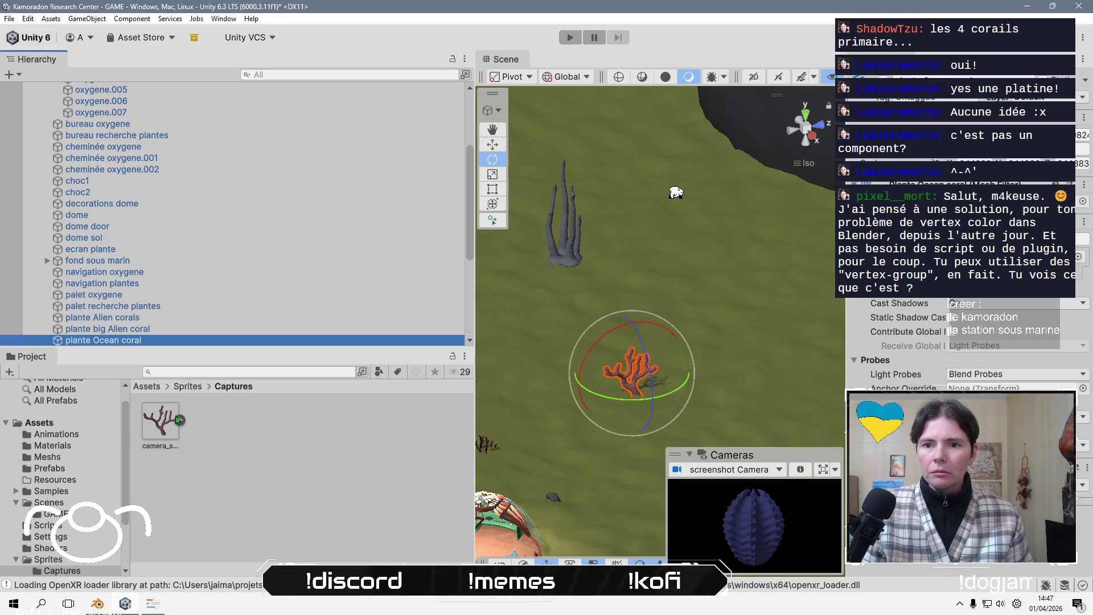
# Rename the camera_screenshot capture to 'icon ocean coral' and run the game
pyautogui.click(161, 422)
pyautogui.press('F2')
pyautogui.write('icon oc')
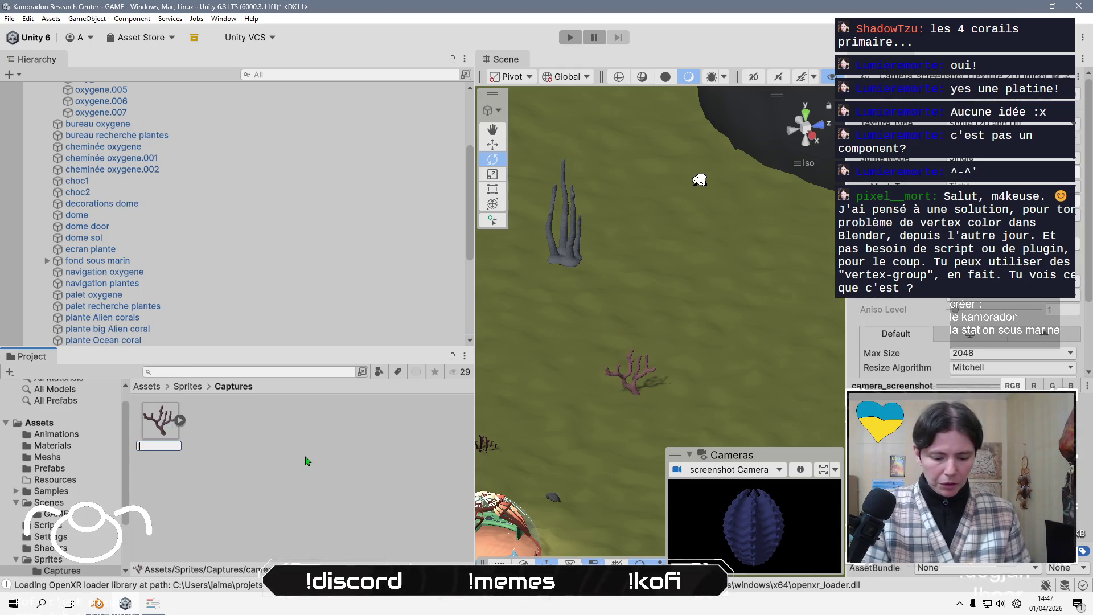
pyautogui.write('ean coral')
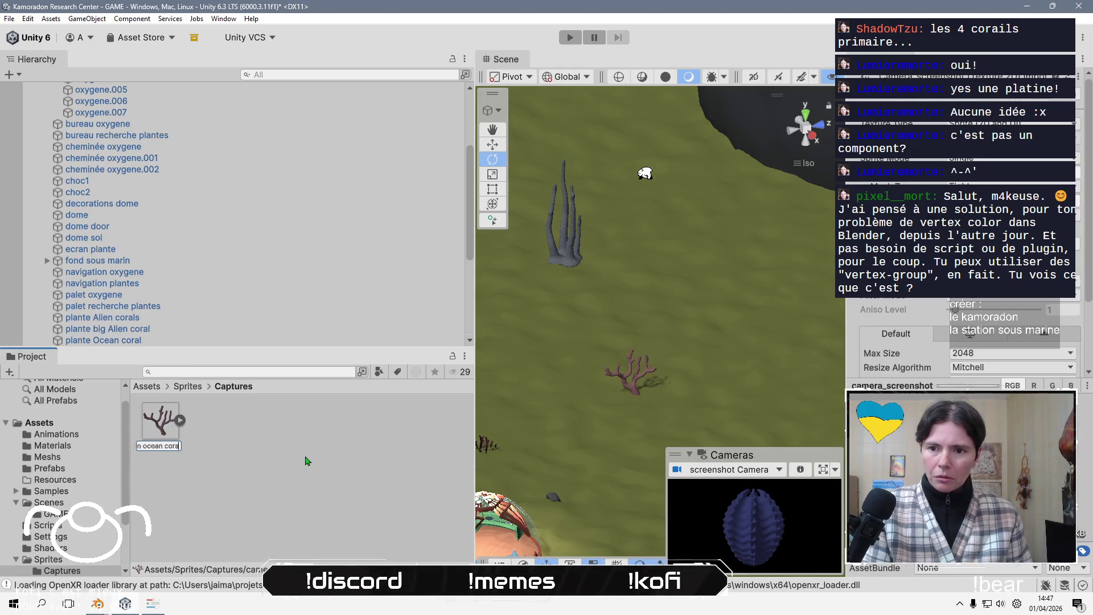
pyautogui.press('Return')
pyautogui.click(308, 461)
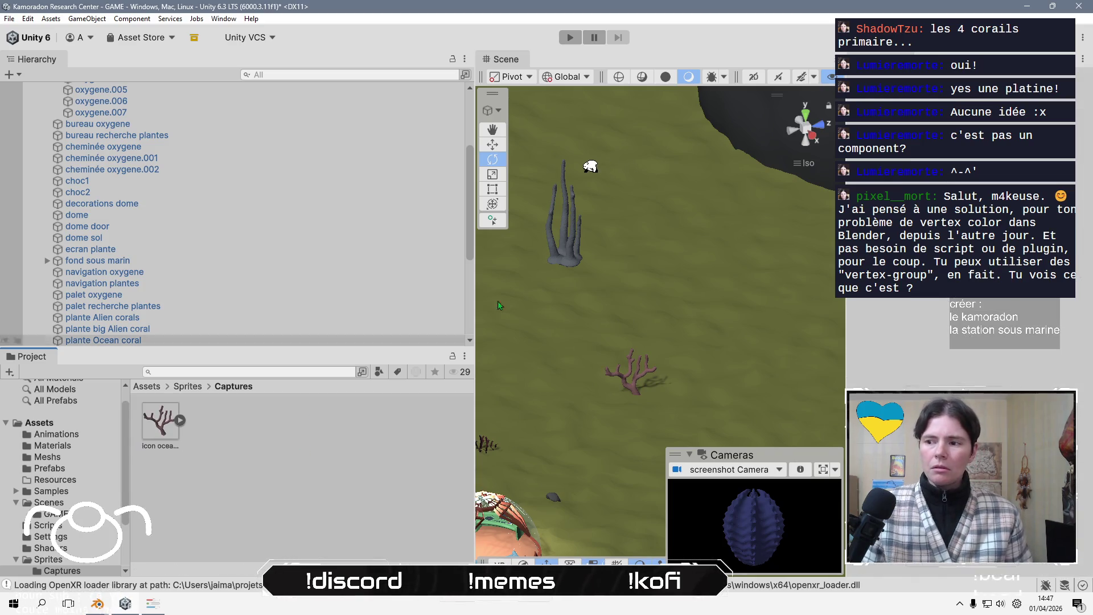
pyautogui.click(572, 40)
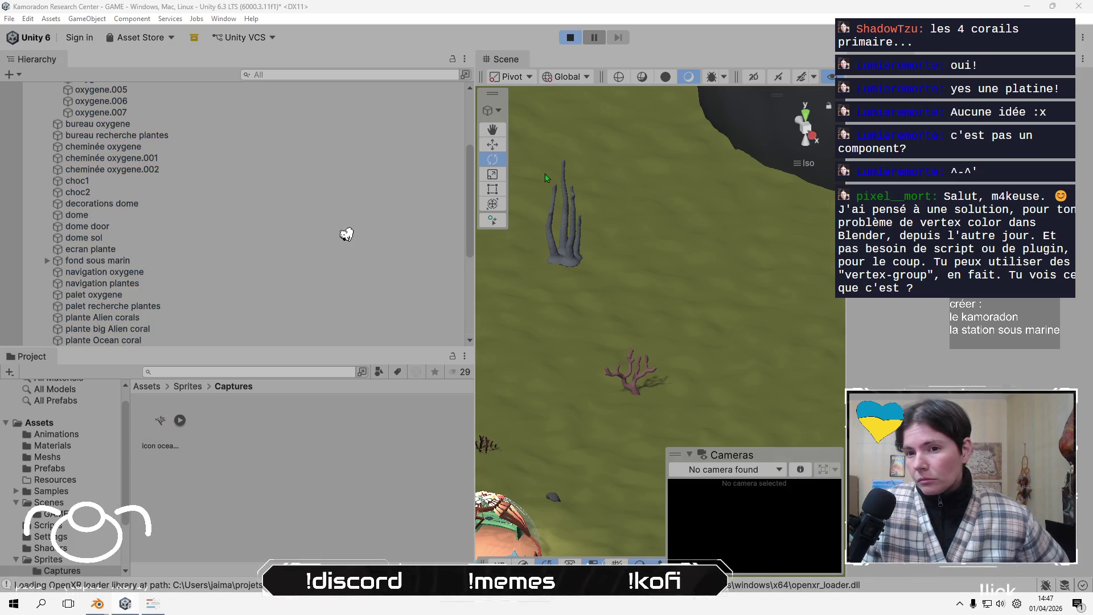
# Stop the game and apply sprite import settings to the new camera_screenshot capture
pyautogui.click(570, 39)
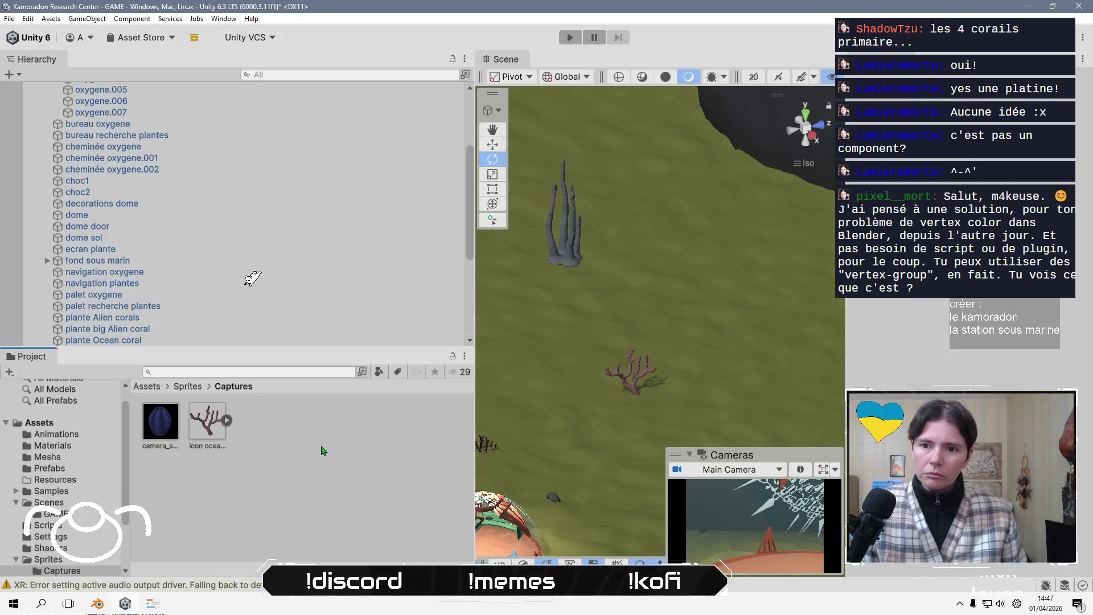
pyautogui.click(160, 424)
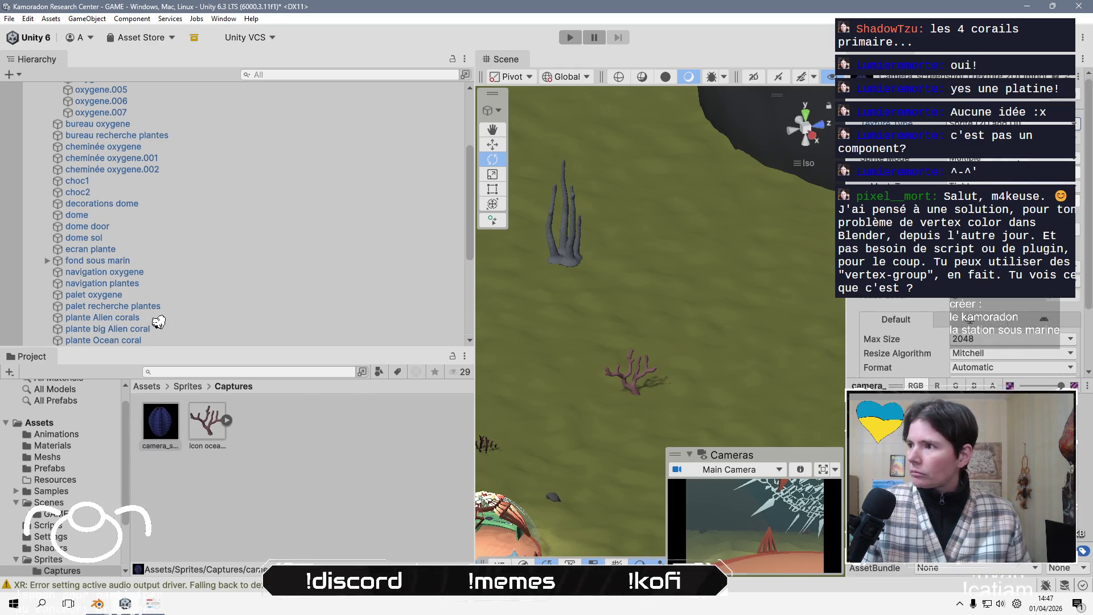
pyautogui.scroll(-5, 1025, 319)
pyautogui.click(1063, 346)
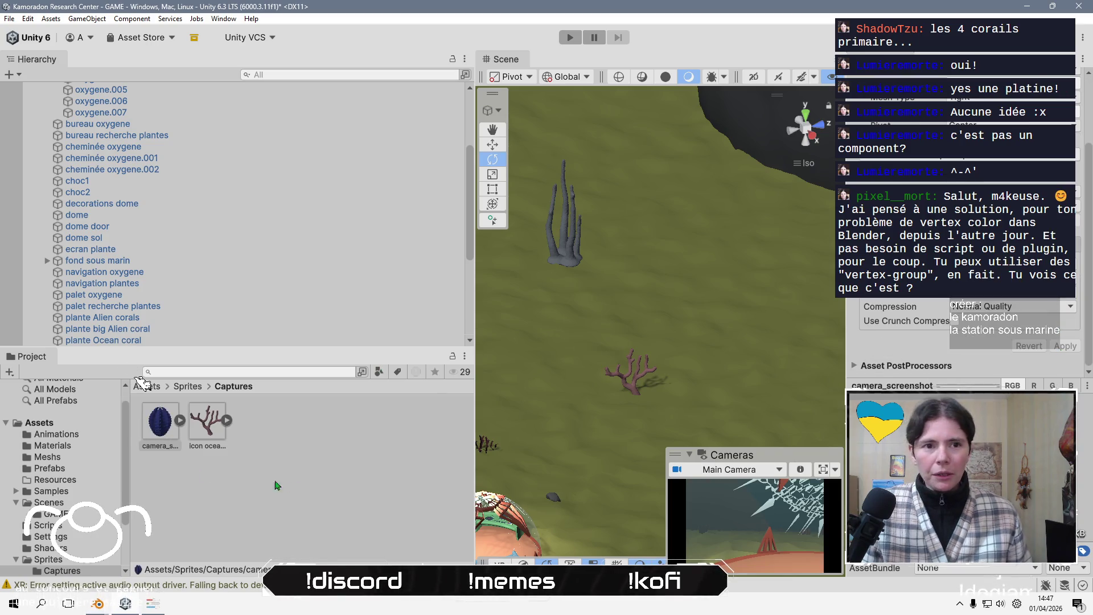
pyautogui.click(252, 501)
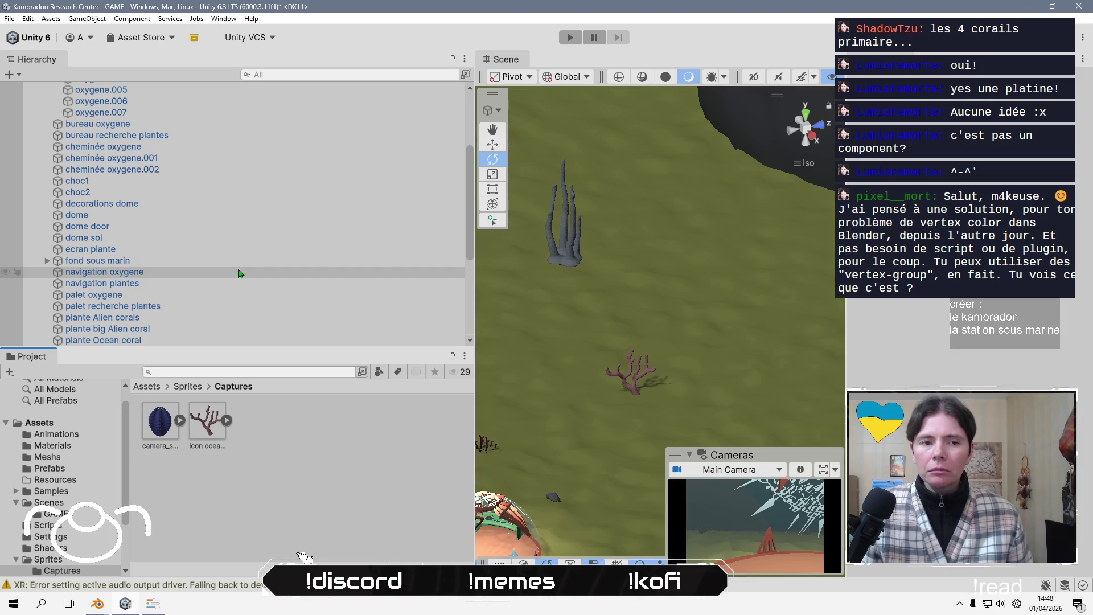
pyautogui.scroll(-5, 193, 310)
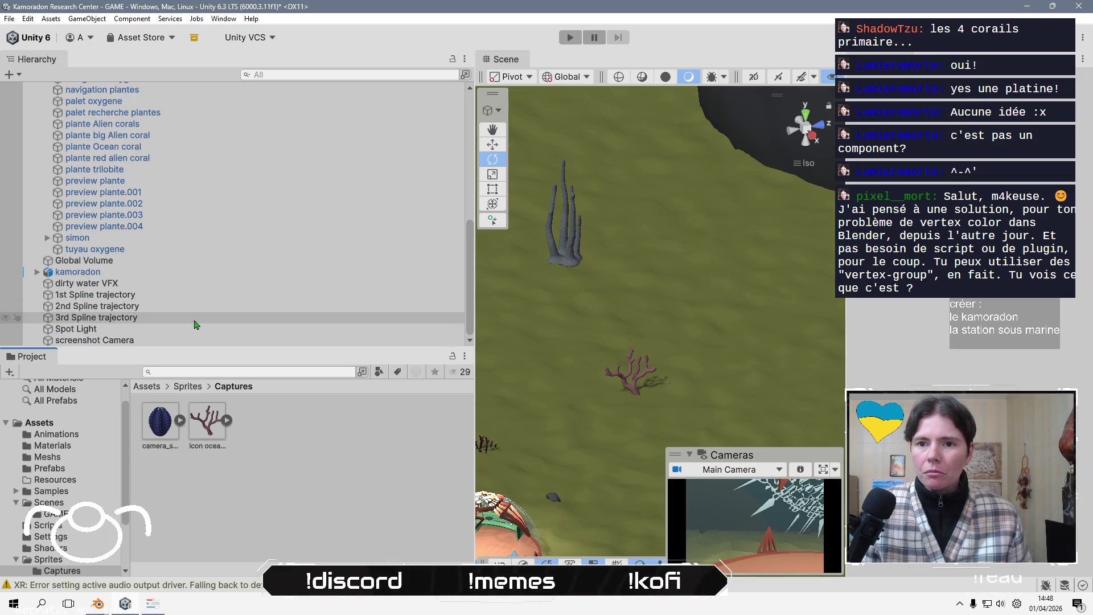
# Frame the screenshot Camera and select the blue coral to confirm it is plante trilobite
pyautogui.click(187, 342)
pyautogui.doubleClick(185, 341)
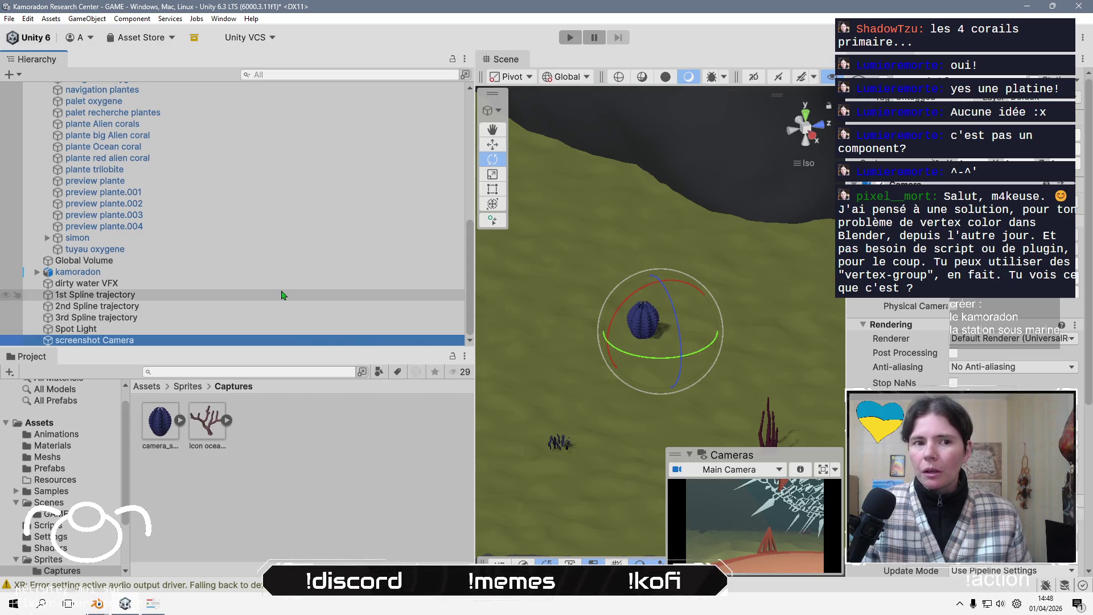
pyautogui.click(493, 145)
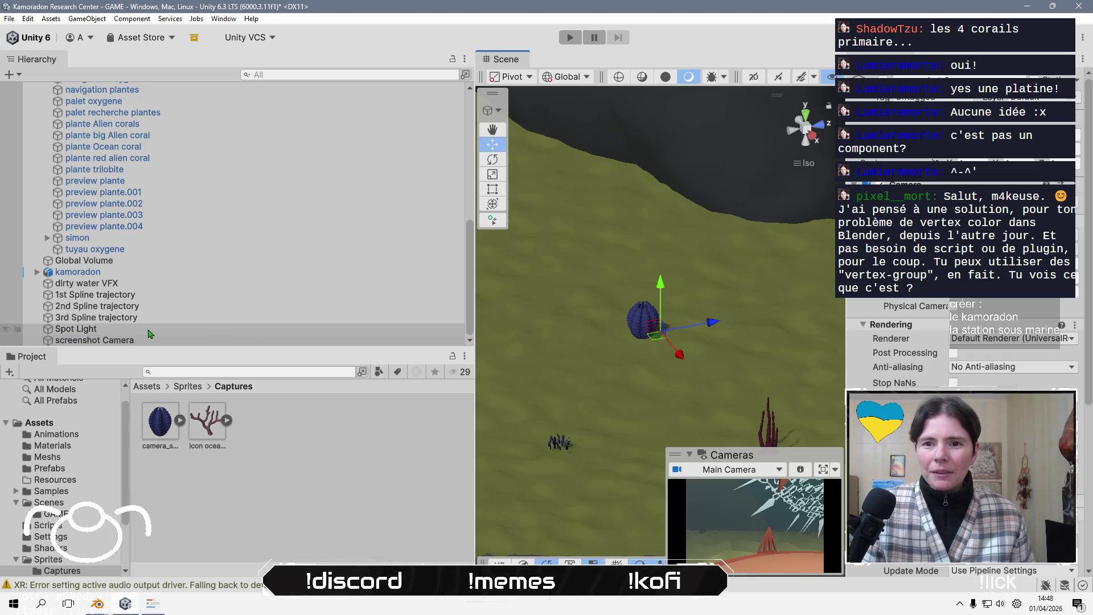
pyautogui.click(642, 315)
pyautogui.click(642, 315)
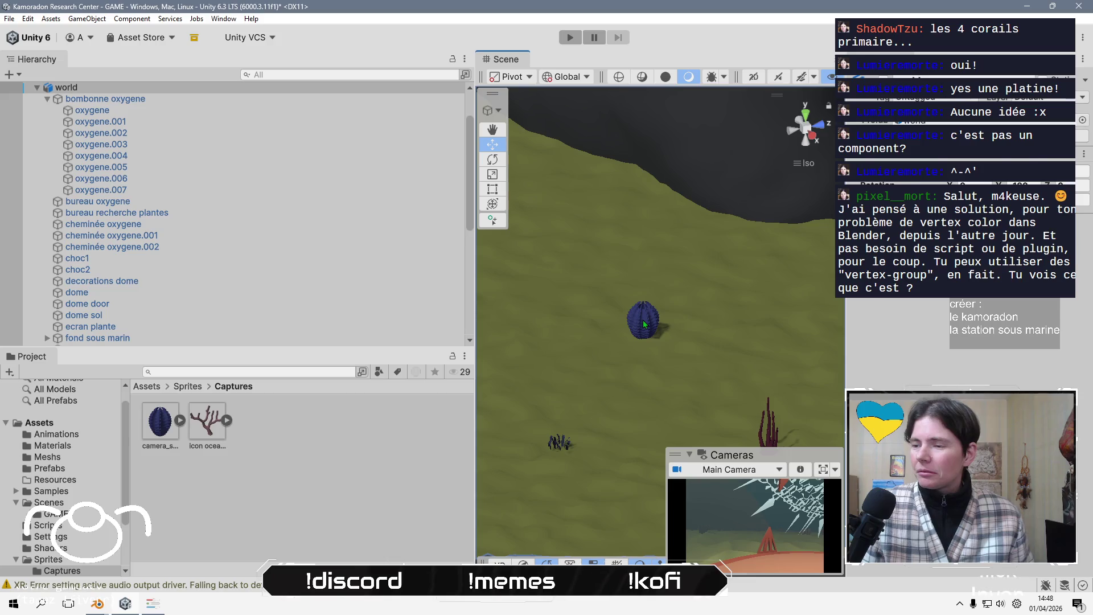
pyautogui.click(644, 320)
# Rename the camera_screenshot capture to 'icon plante trilobite'
pyautogui.click(165, 423)
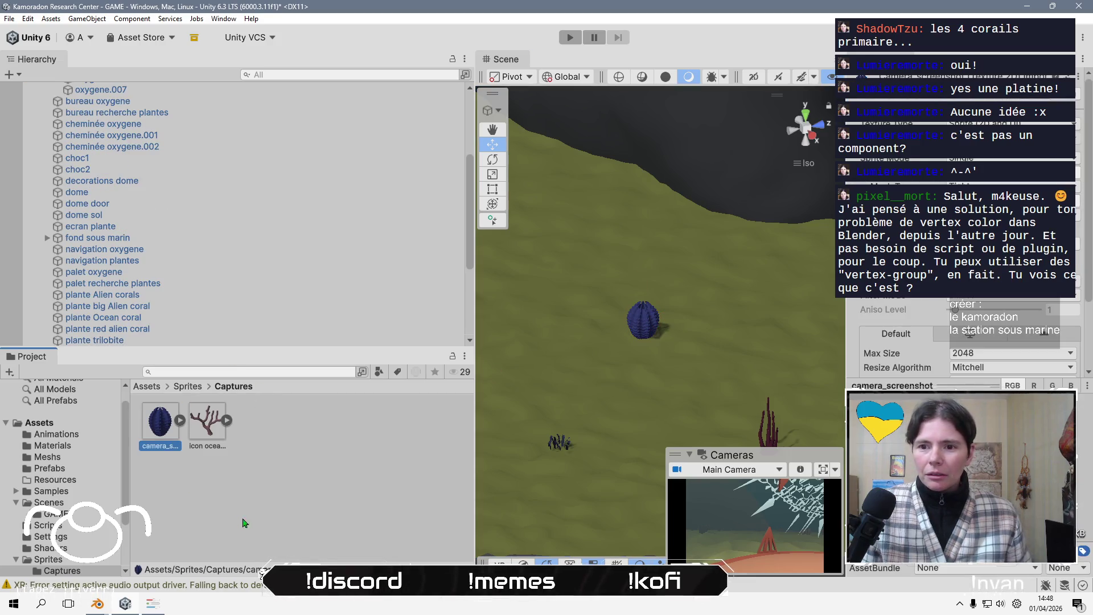
pyautogui.press('F2')
pyautogui.write('Ico')
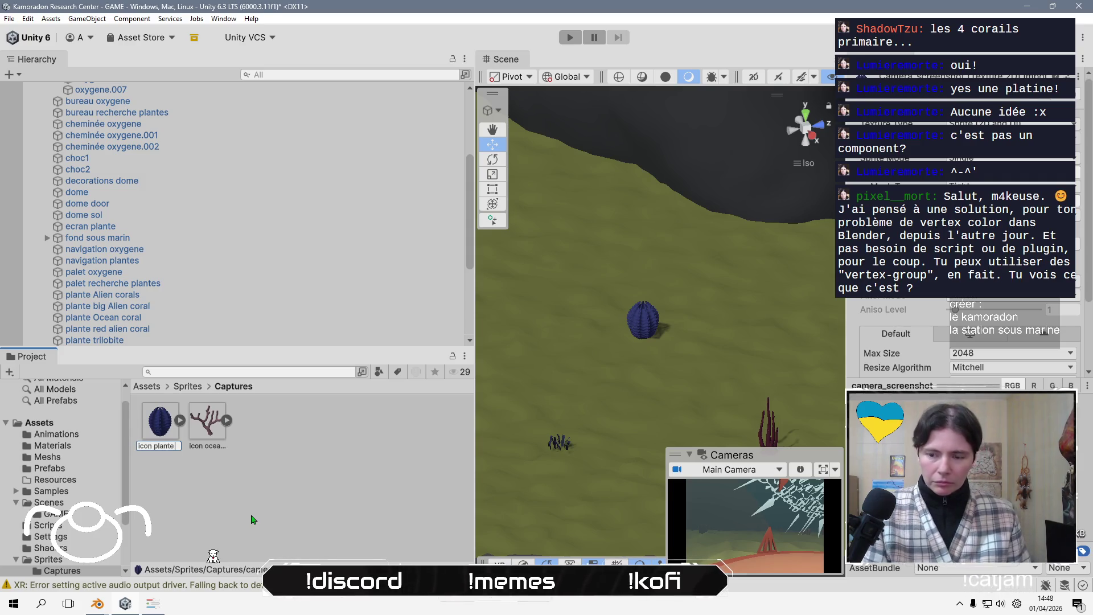
pyautogui.write('obi')
pyautogui.press('Return')
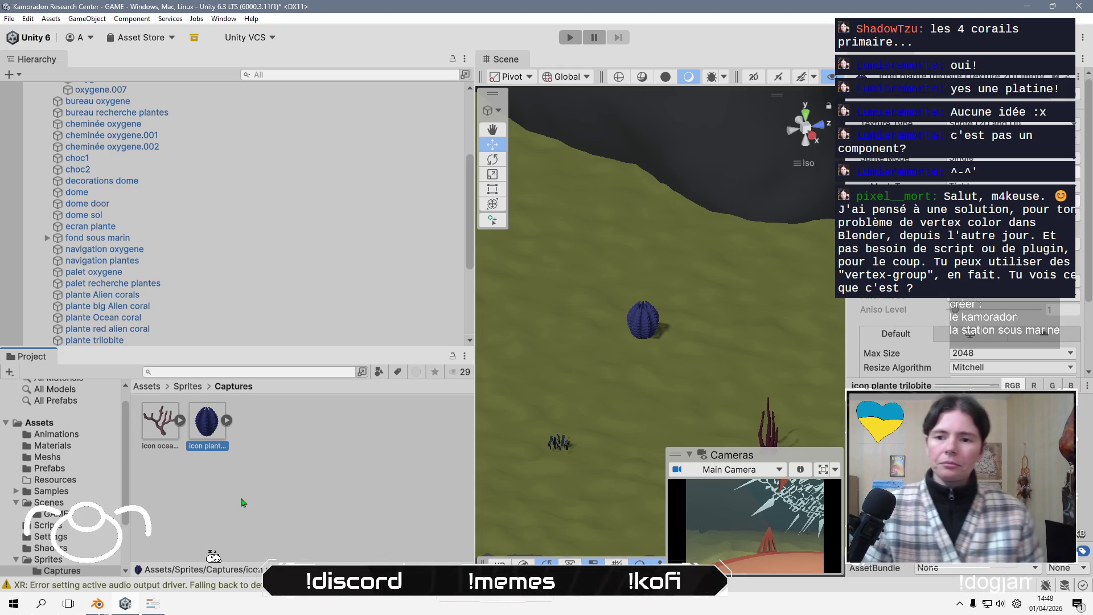
pyautogui.click(243, 502)
pyautogui.scroll(-3, 238, 287)
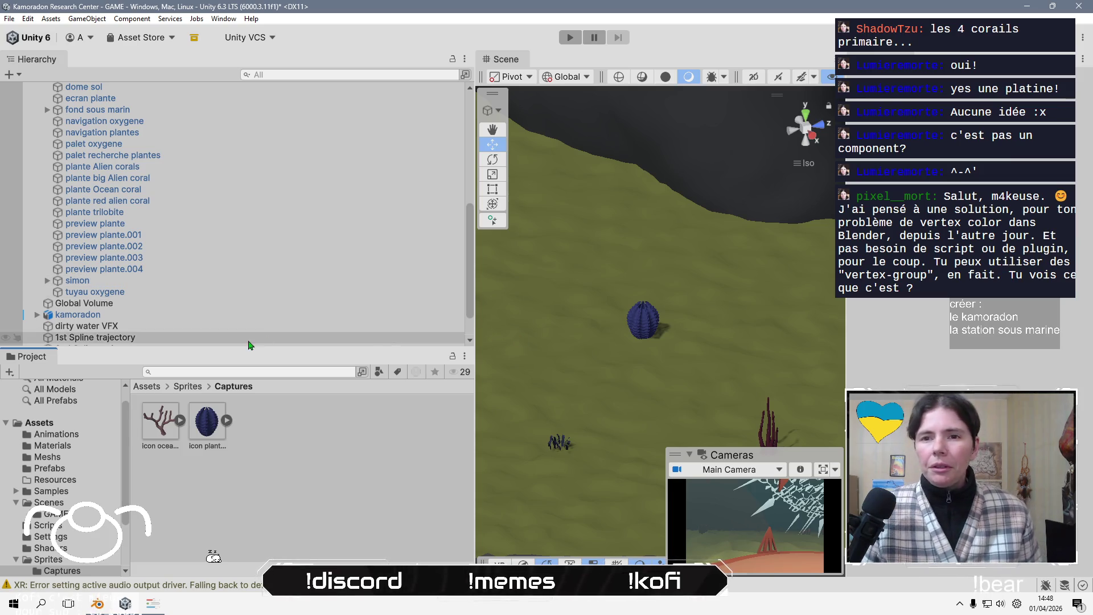
pyautogui.scroll(-1, 242, 330)
# Frame the screenshot Camera and move it toward the red alien coral
pyautogui.click(243, 340)
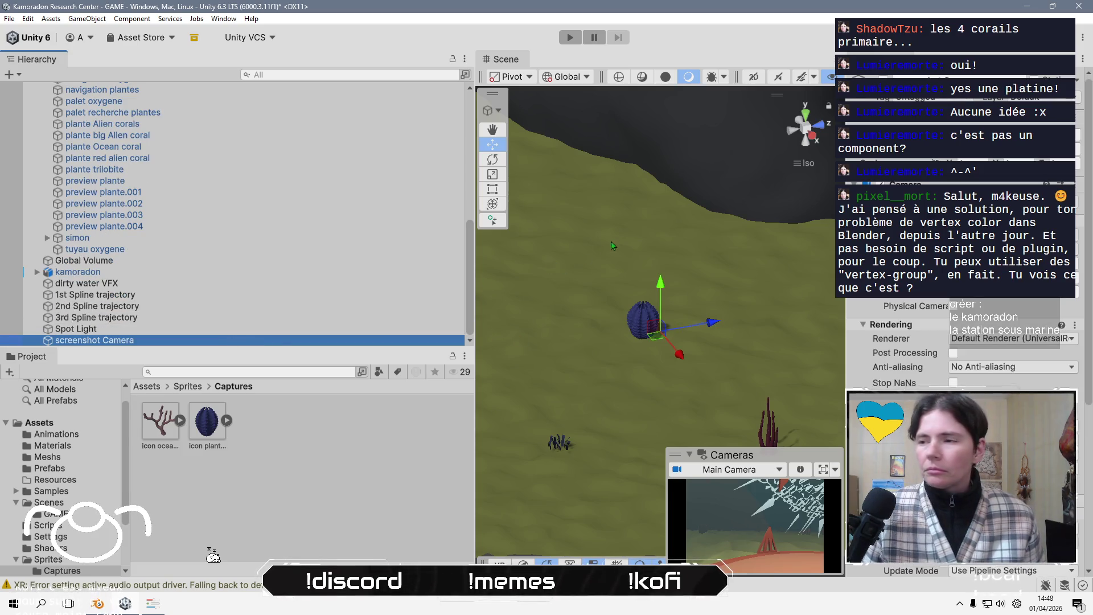
pyautogui.press('f')
pyautogui.scroll(-3, 722, 321)
pyautogui.moveTo(666, 336); pyautogui.dragTo(778, 367)
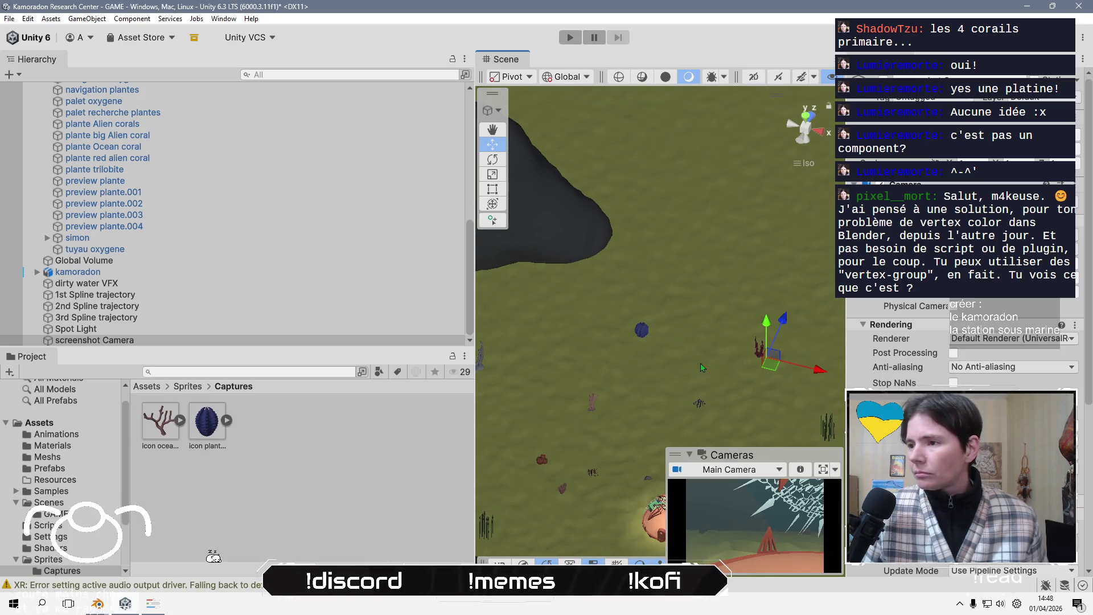
pyautogui.moveTo(702, 363); pyautogui.dragTo(642, 324)
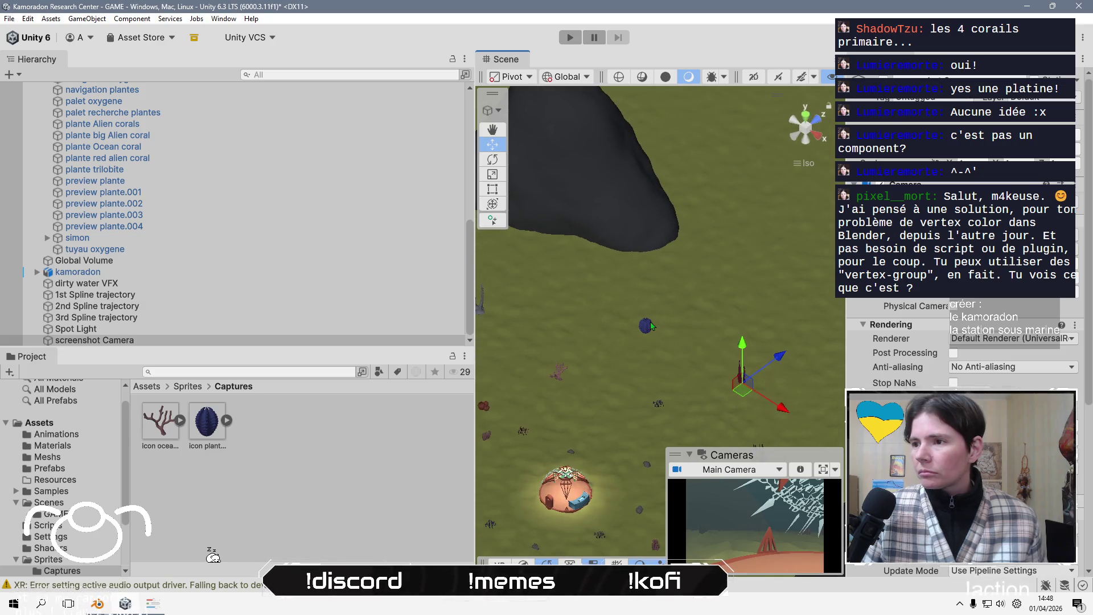
pyautogui.click(649, 325)
pyautogui.click(647, 326)
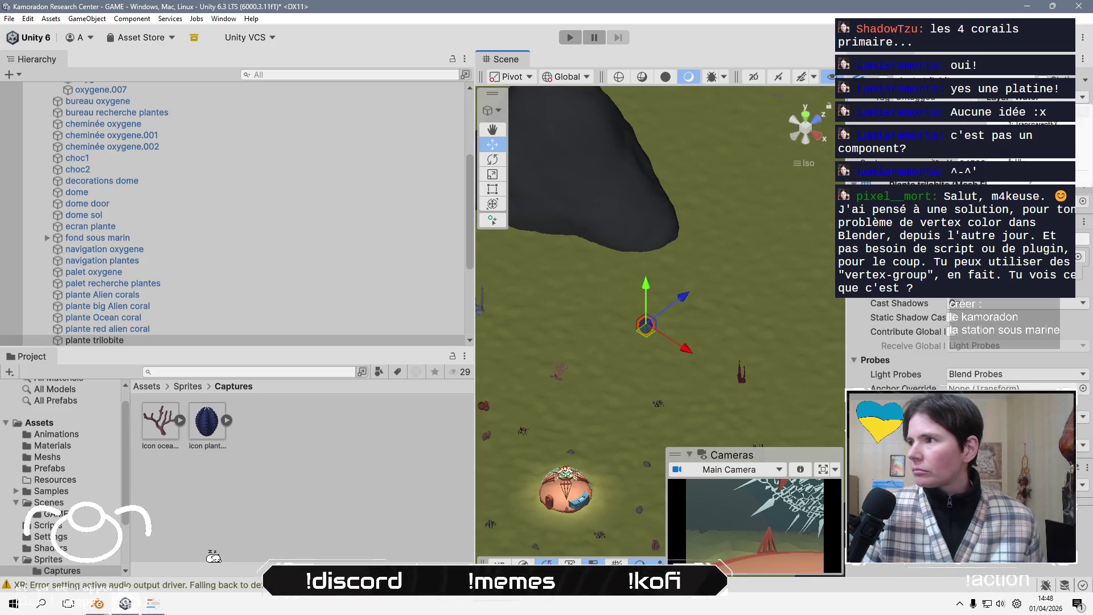
pyautogui.click(743, 380)
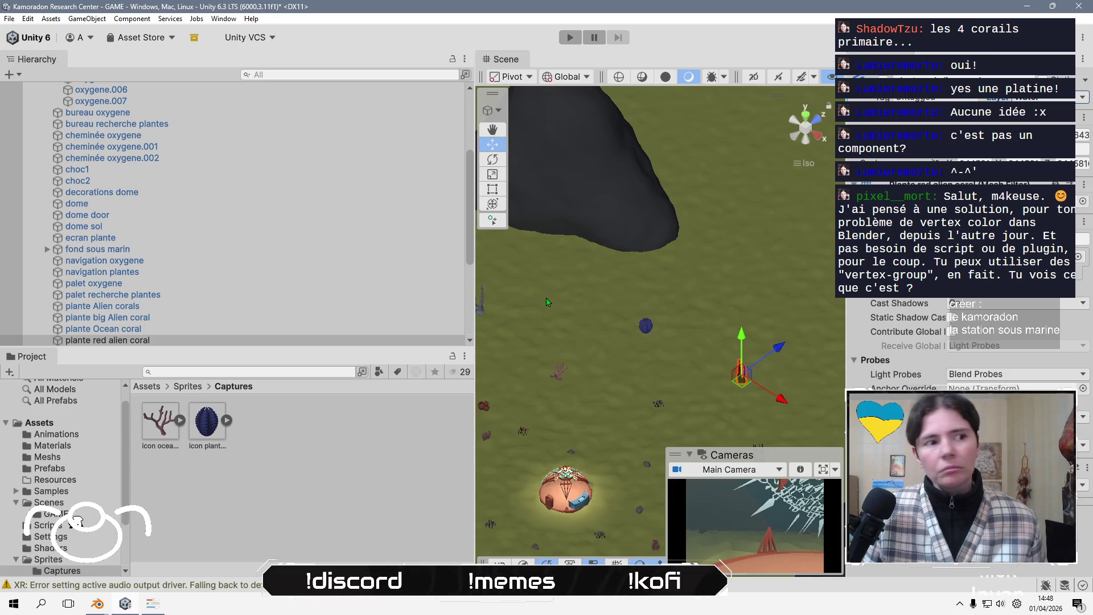
pyautogui.scroll(-5, 223, 331)
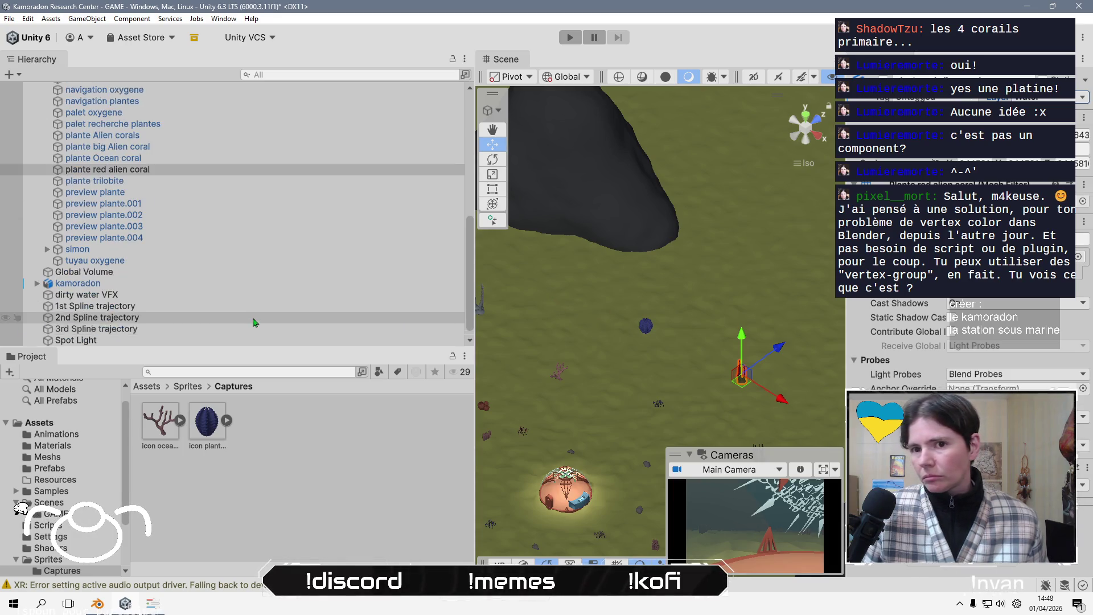
# Preview through the screenshot Camera, adjust it to frame the red coral, and start the game
pyautogui.click(223, 340)
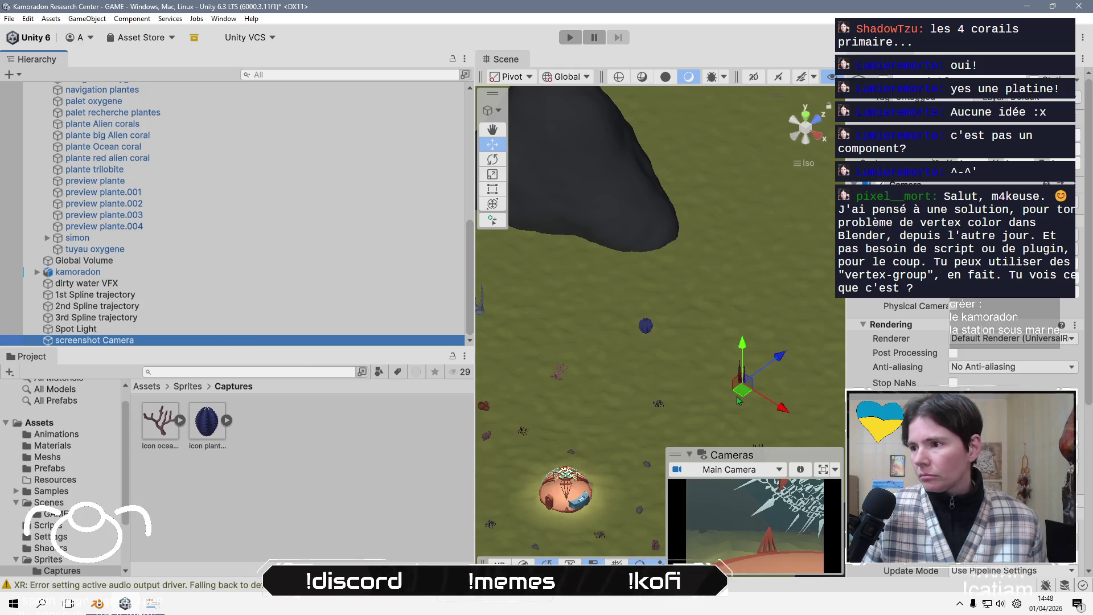
pyautogui.click(738, 471)
pyautogui.click(735, 500)
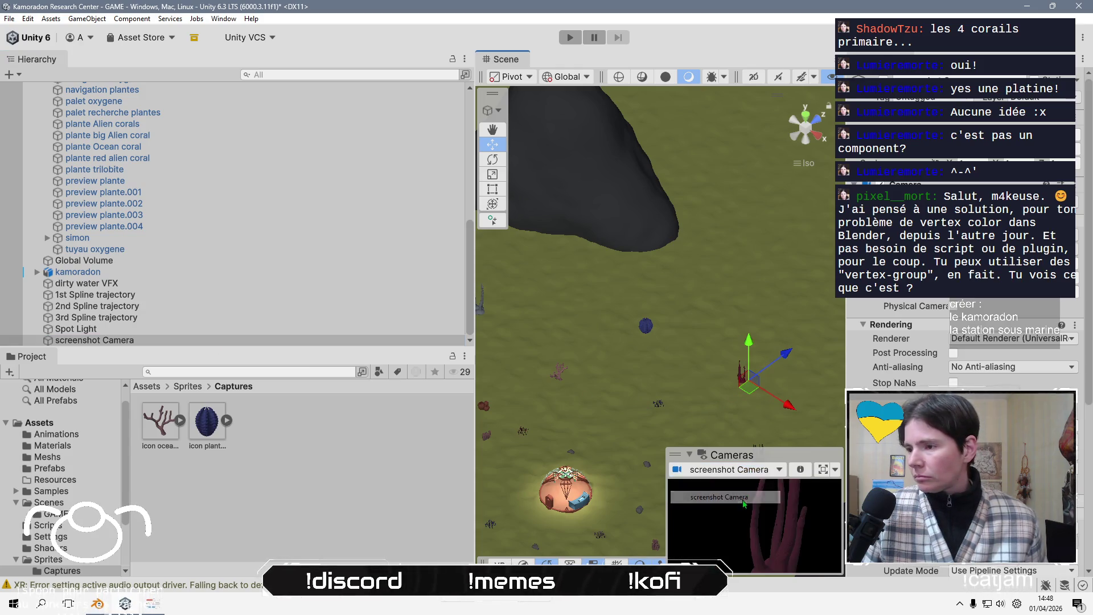
pyautogui.moveTo(763, 395); pyautogui.dragTo(770, 319)
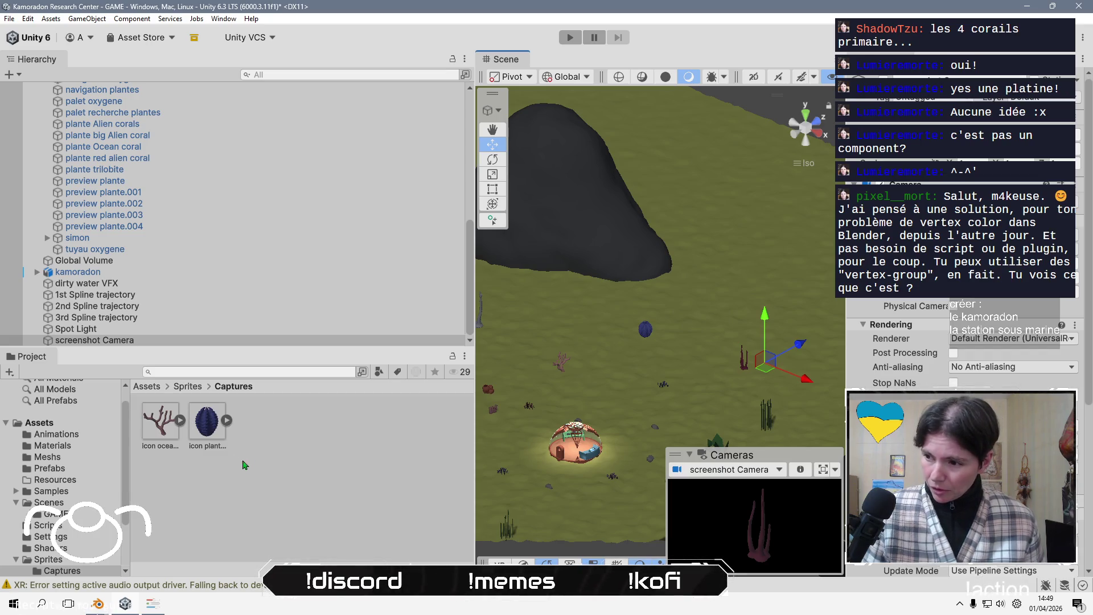
pyautogui.click(300, 450)
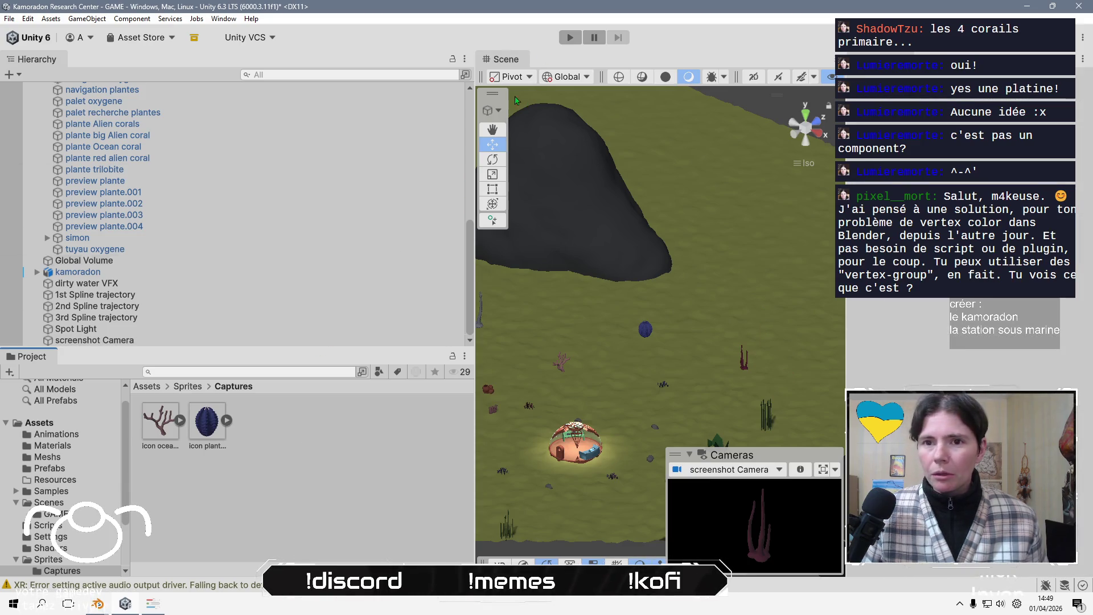
pyautogui.click(570, 37)
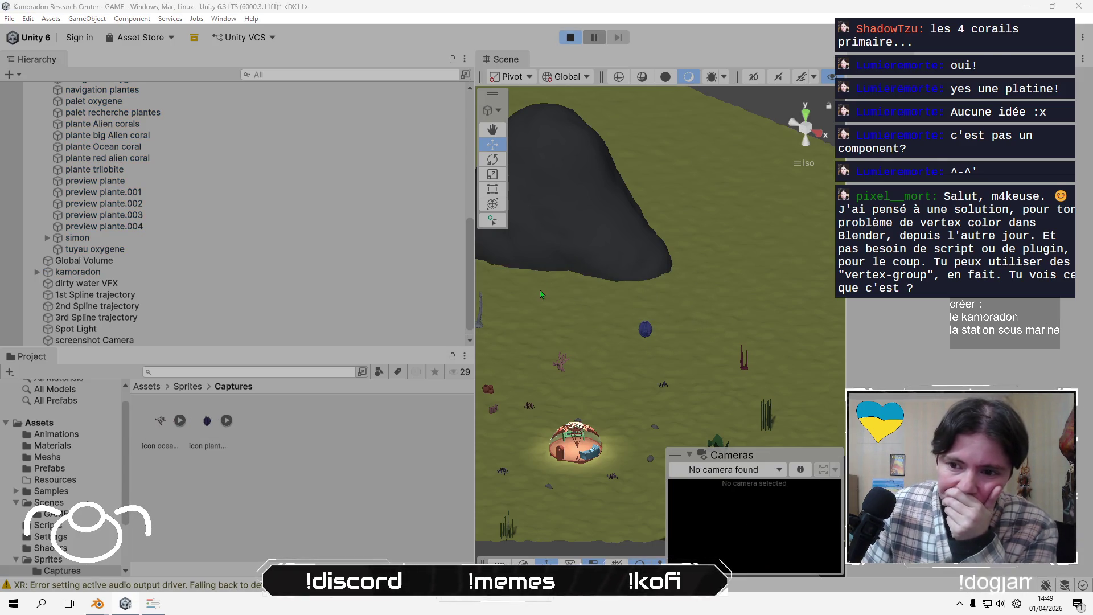
# Stop the game and refresh the Project assets so the new capture appears
pyautogui.click(570, 38)
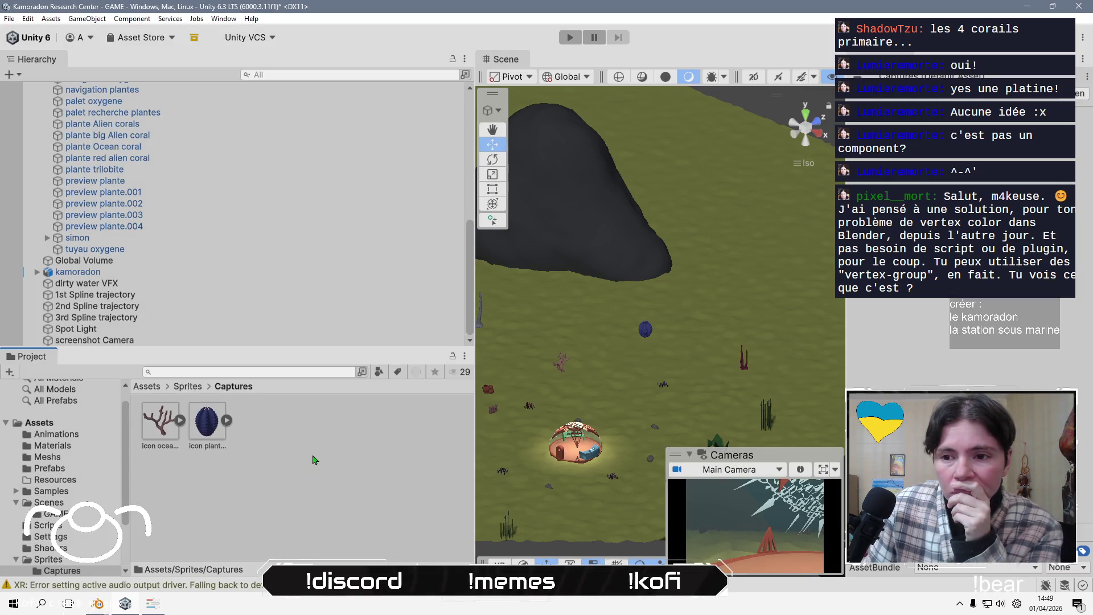
pyautogui.rightClick(313, 467)
pyautogui.click(385, 348)
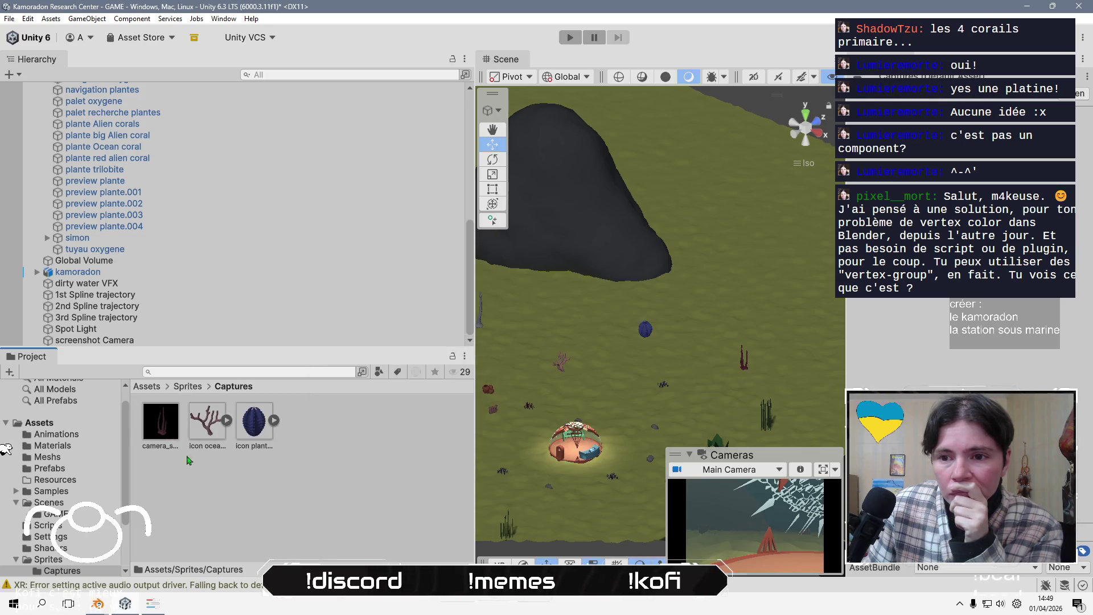
pyautogui.click(145, 436)
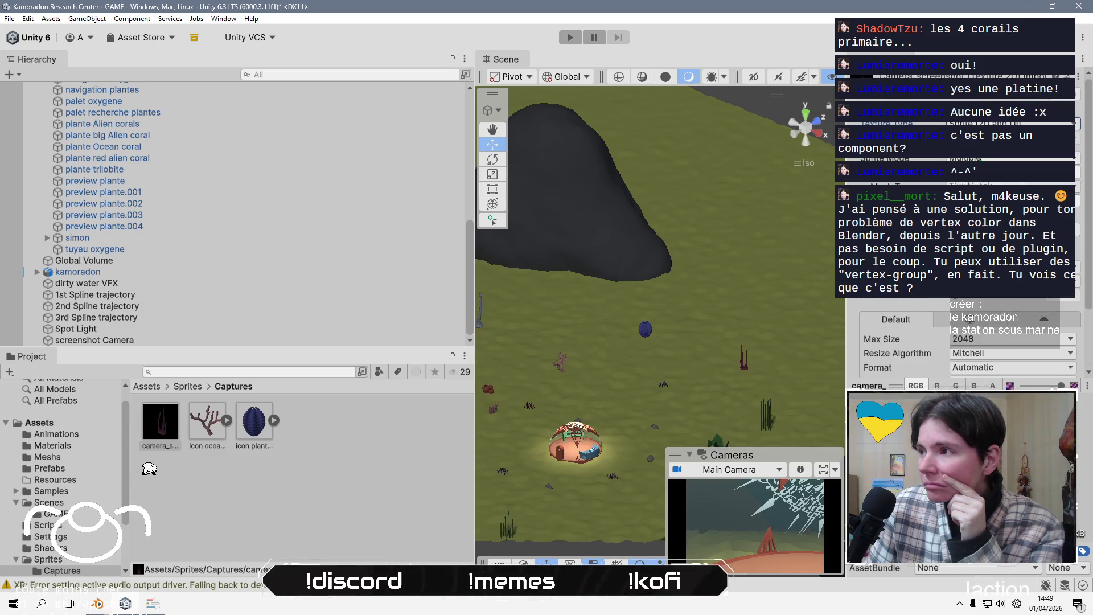
pyautogui.scroll(-3, 1070, 350)
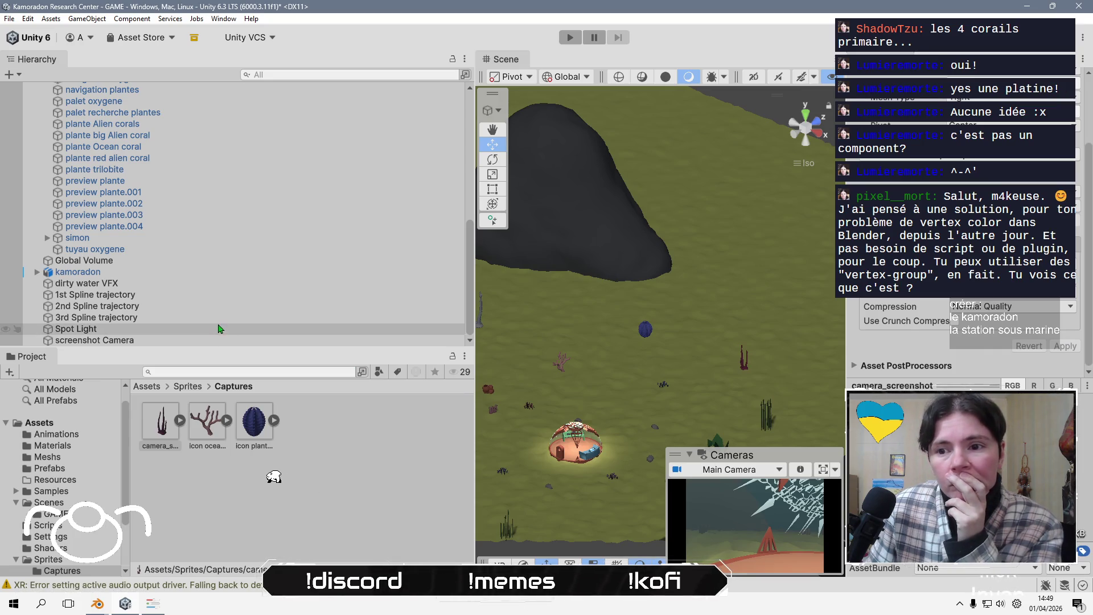
pyautogui.click(366, 455)
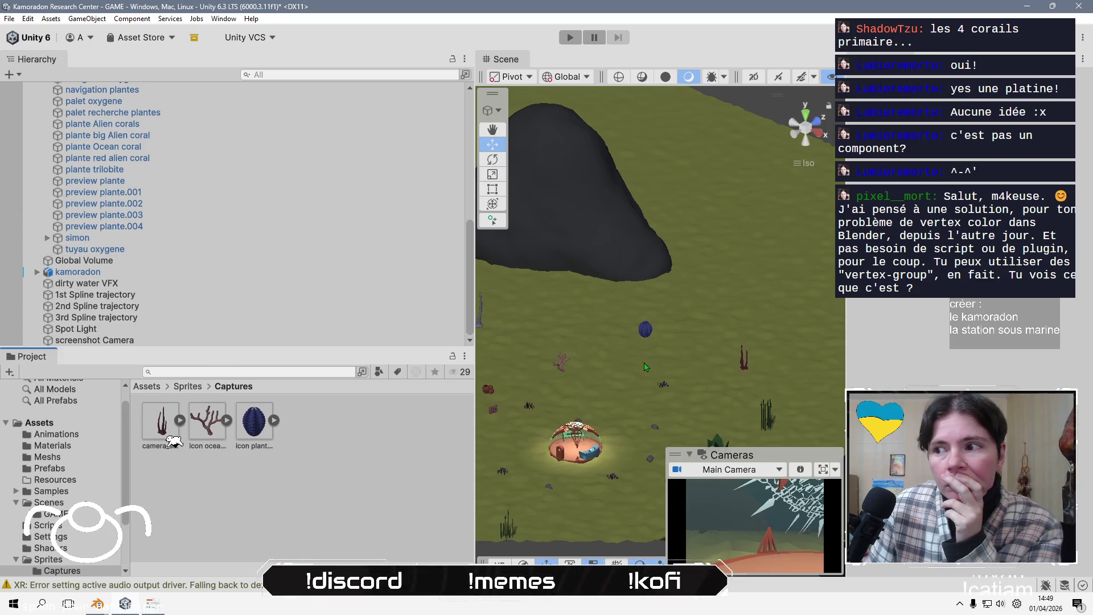
# Rename the new camera_screenshot capture to 'icon plante red alien coral'
pyautogui.click(744, 370)
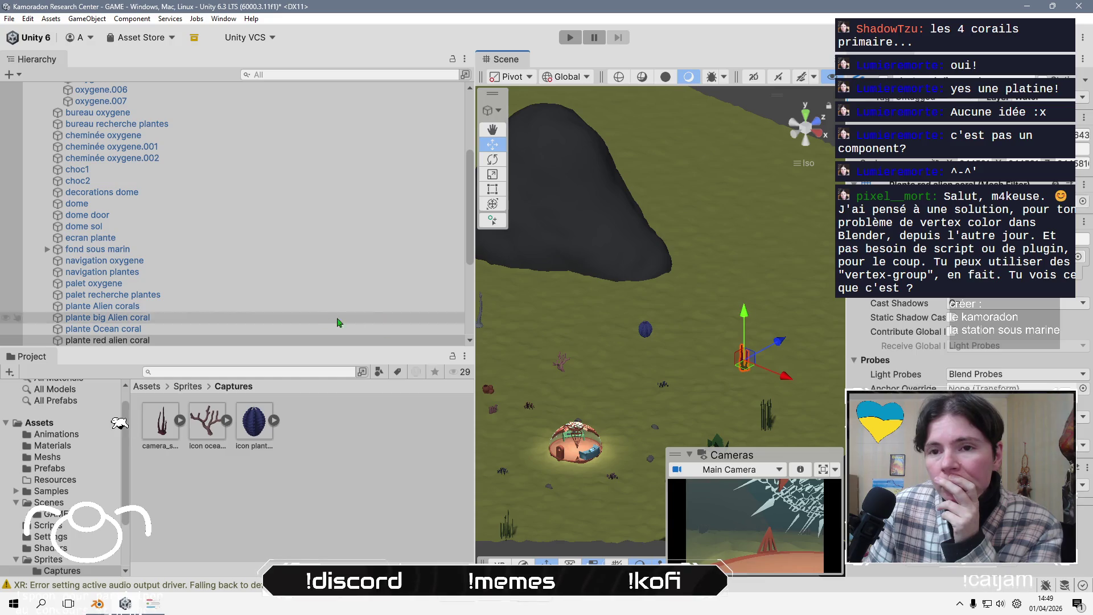
pyautogui.scroll(-3, 237, 312)
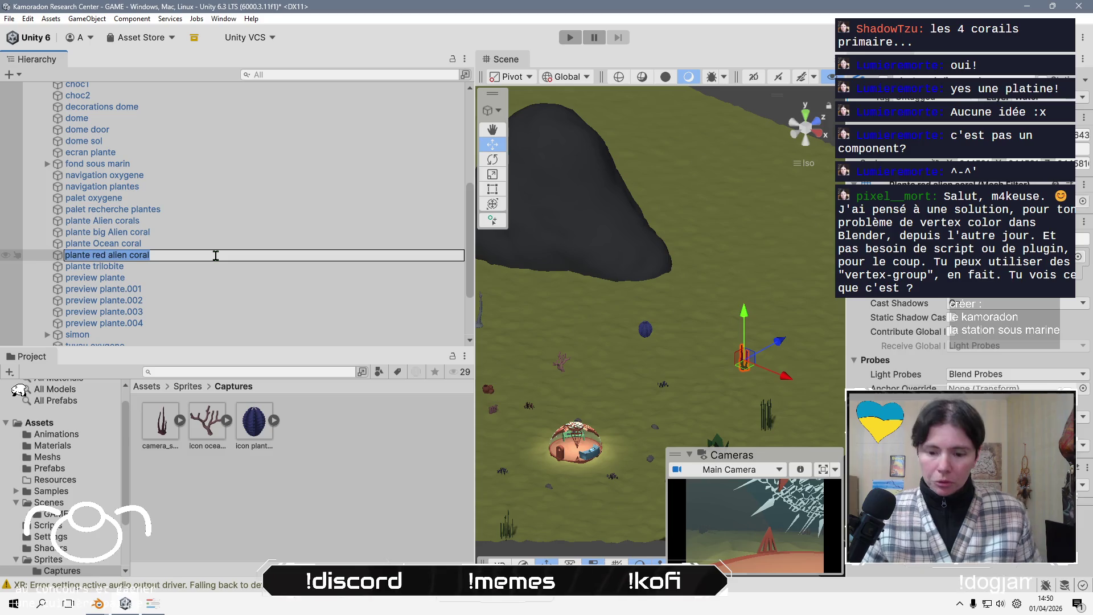
pyautogui.click(262, 520)
pyautogui.click(167, 426)
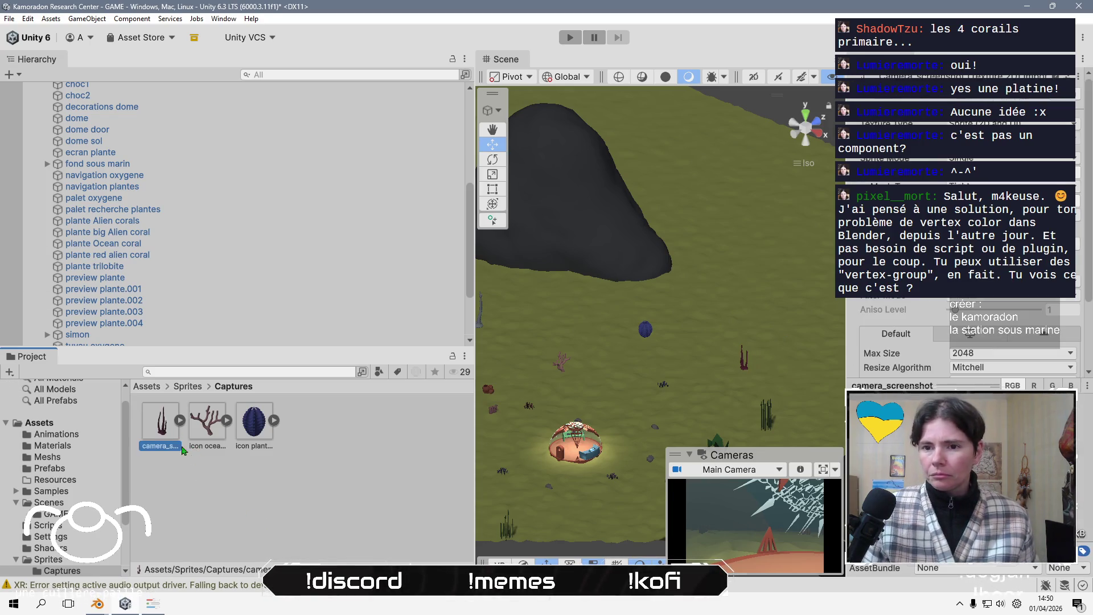
pyautogui.press('F2')
pyautogui.write('icon red alien coral')
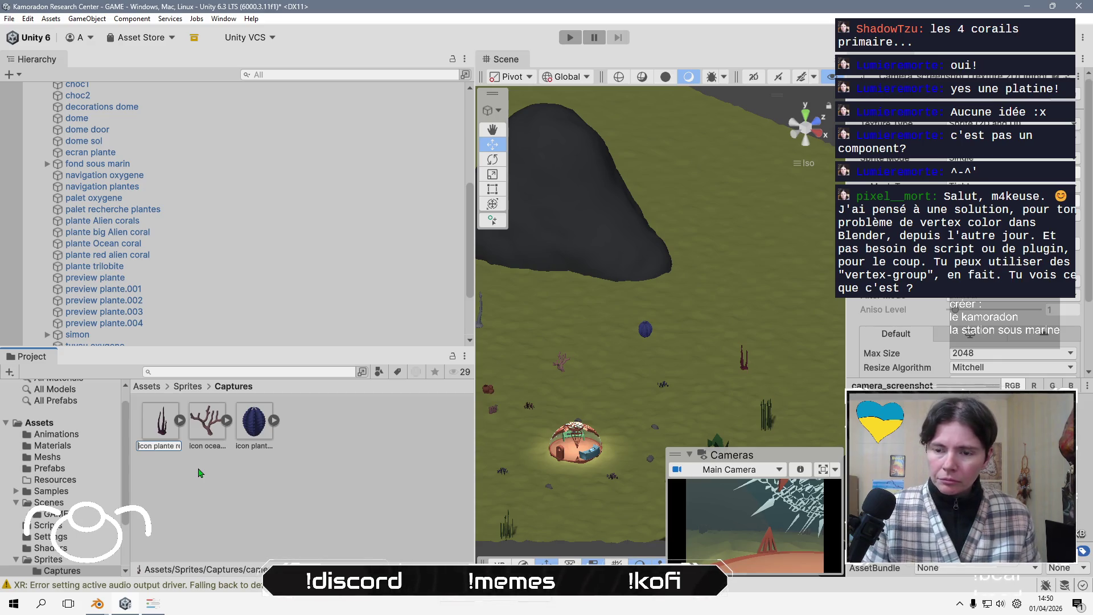
pyautogui.press('Return')
pyautogui.click(199, 473)
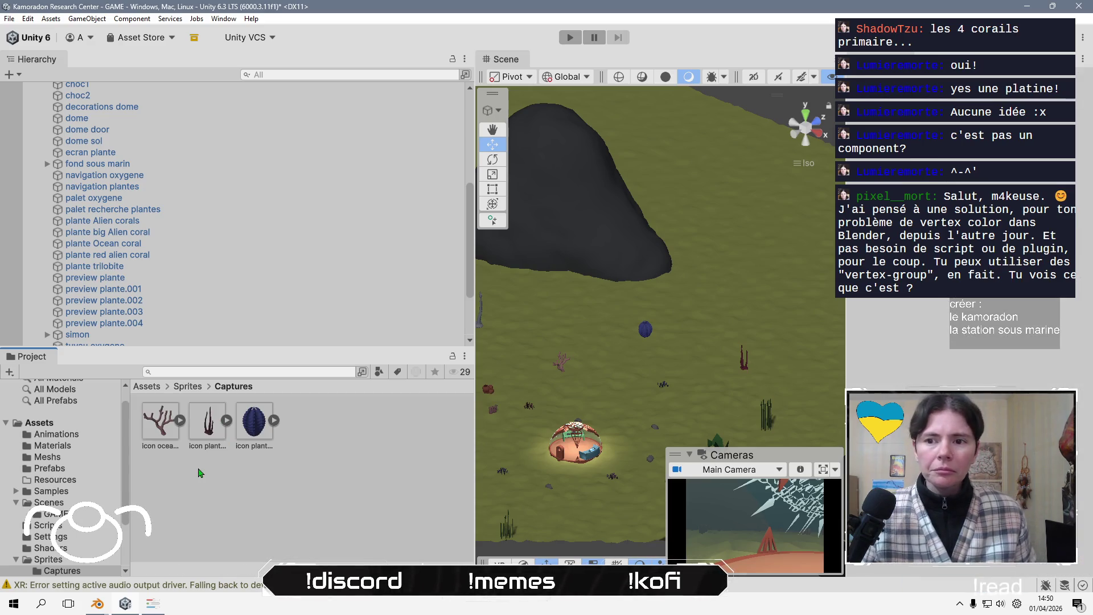
# Orbit to a near top-down seabed view and frame the plante Alien corals coral
pyautogui.moveTo(634, 366)
pyautogui.mouseDown()
pyautogui.moveTo(749, 430)
pyautogui.moveTo(663, 378)
pyautogui.mouseUp()
pyautogui.click(642, 344)
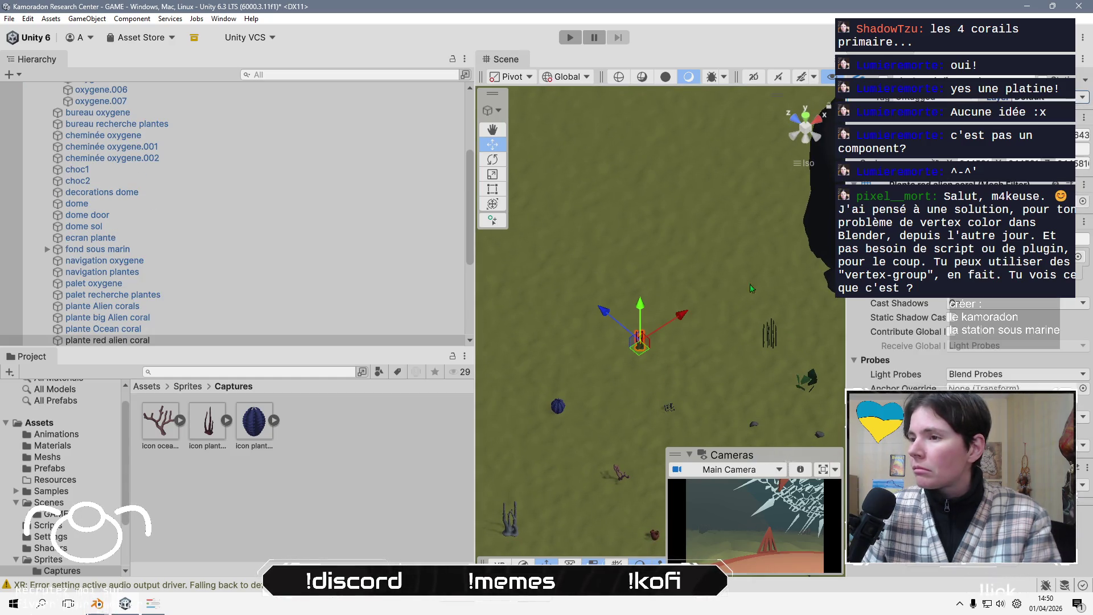
pyautogui.moveTo(663, 350)
pyautogui.mouseDown()
pyautogui.moveTo(824, 310)
pyautogui.moveTo(664, 353)
pyautogui.moveTo(656, 234)
pyautogui.moveTo(525, 382)
pyautogui.mouseUp()
pyautogui.click(501, 393)
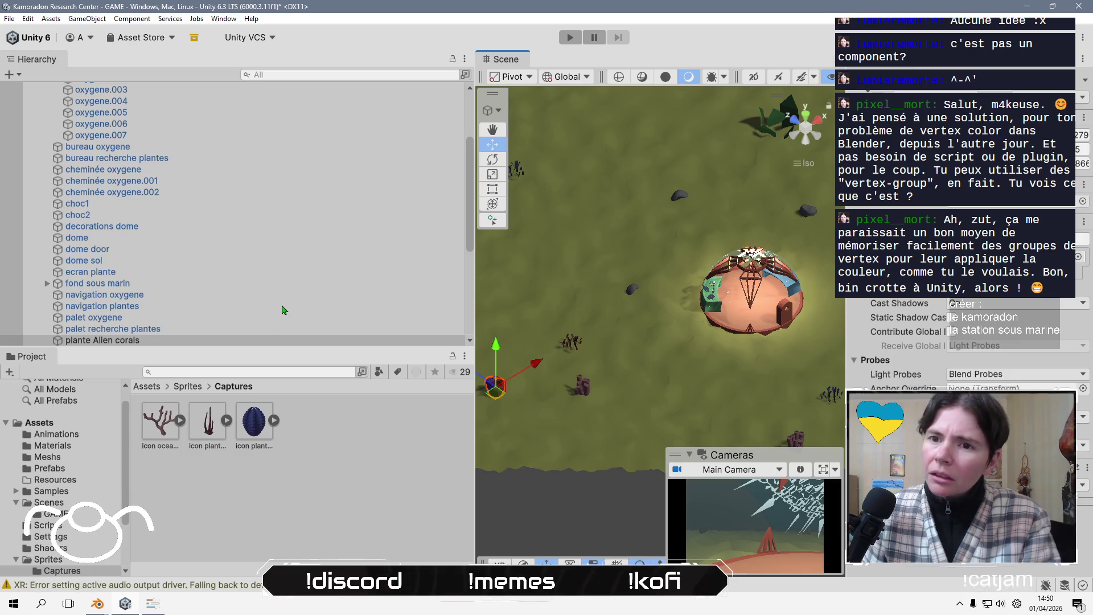
pyautogui.press('f')
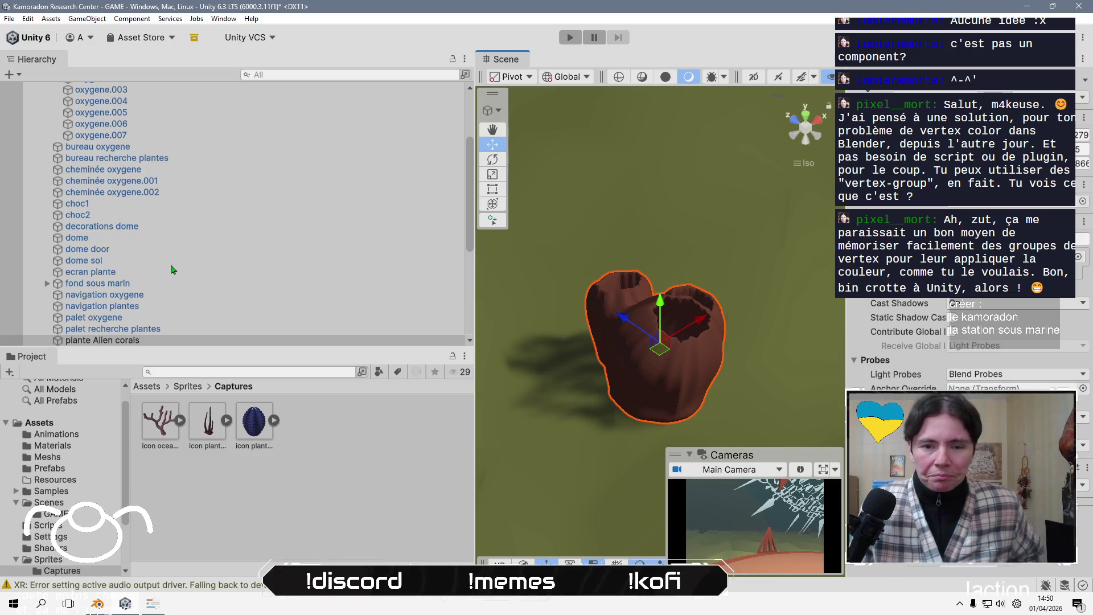
pyautogui.click(101, 608)
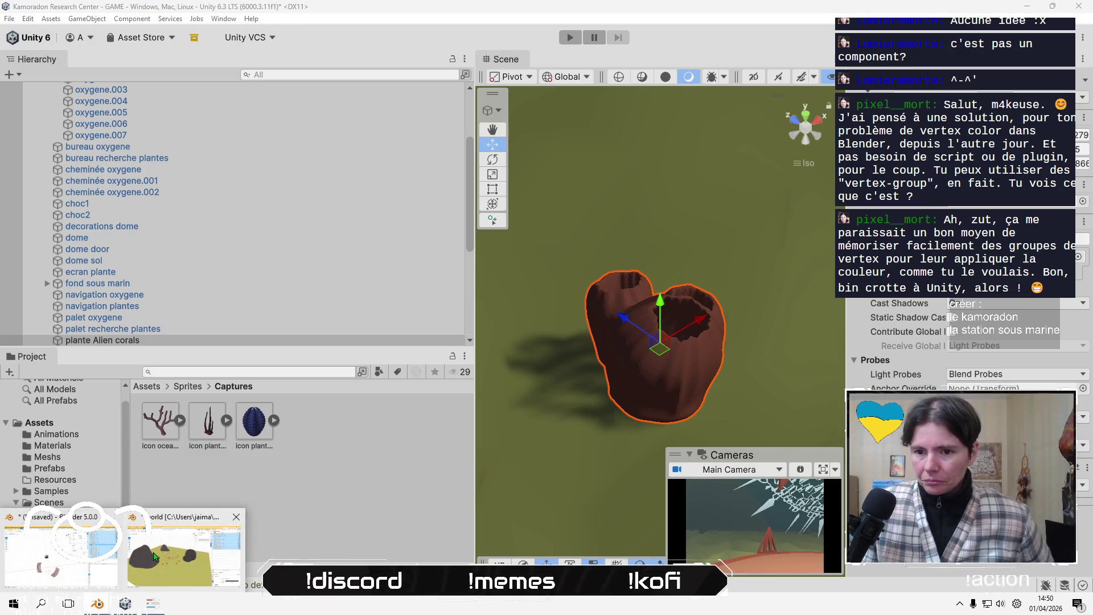
# Bring the Blender world file window to the front
pyautogui.click(153, 558)
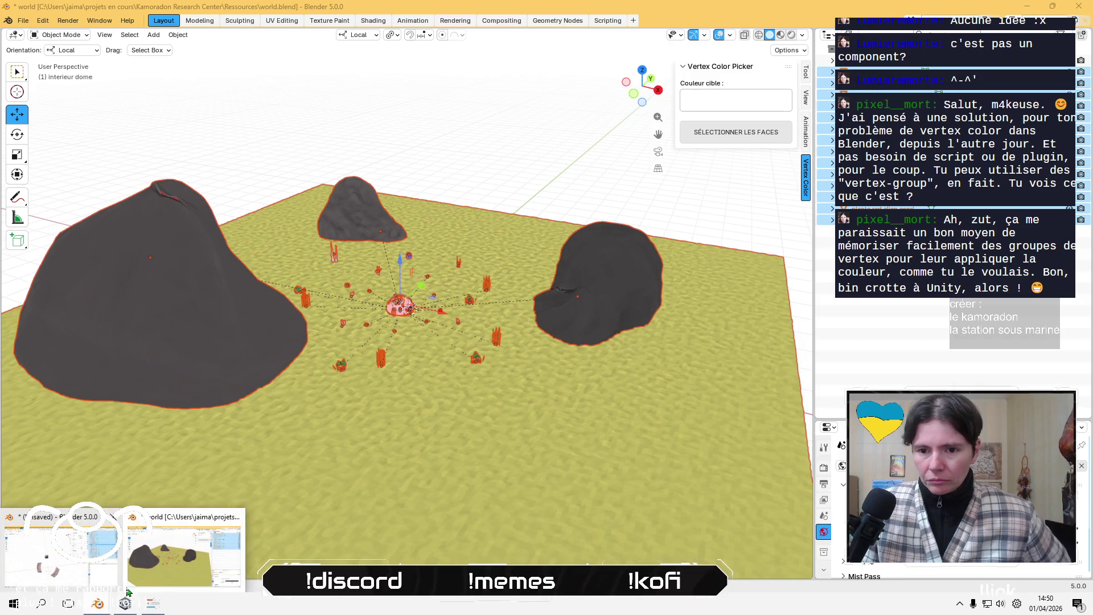
pyautogui.click(74, 549)
pyautogui.scroll(-2, 466, 386)
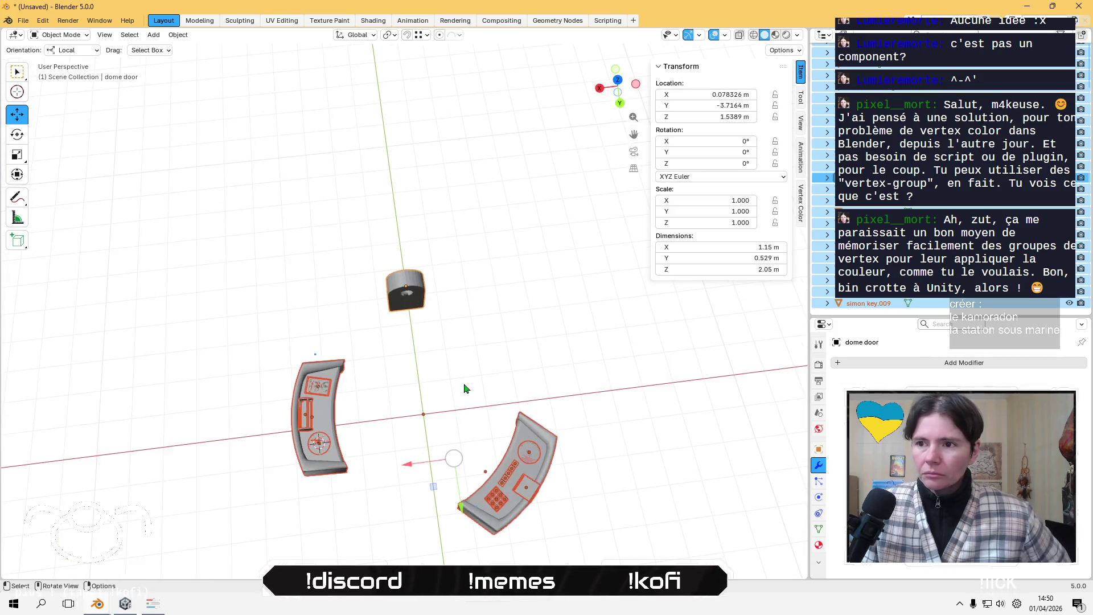
pyautogui.click(125, 604)
pyautogui.moveTo(97, 604)
pyautogui.click(175, 566)
# Select and frame rock.002, enlarge the Properties editor, and enter Edit Mode
pyautogui.click(179, 297)
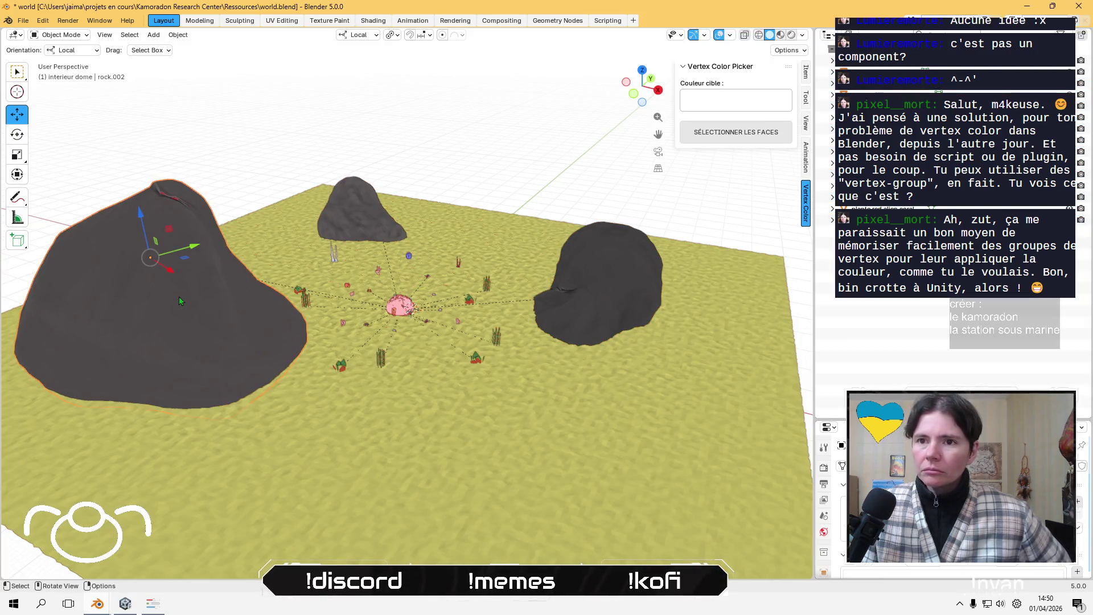
pyautogui.moveTo(607, 382); pyautogui.dragTo(493, 364)
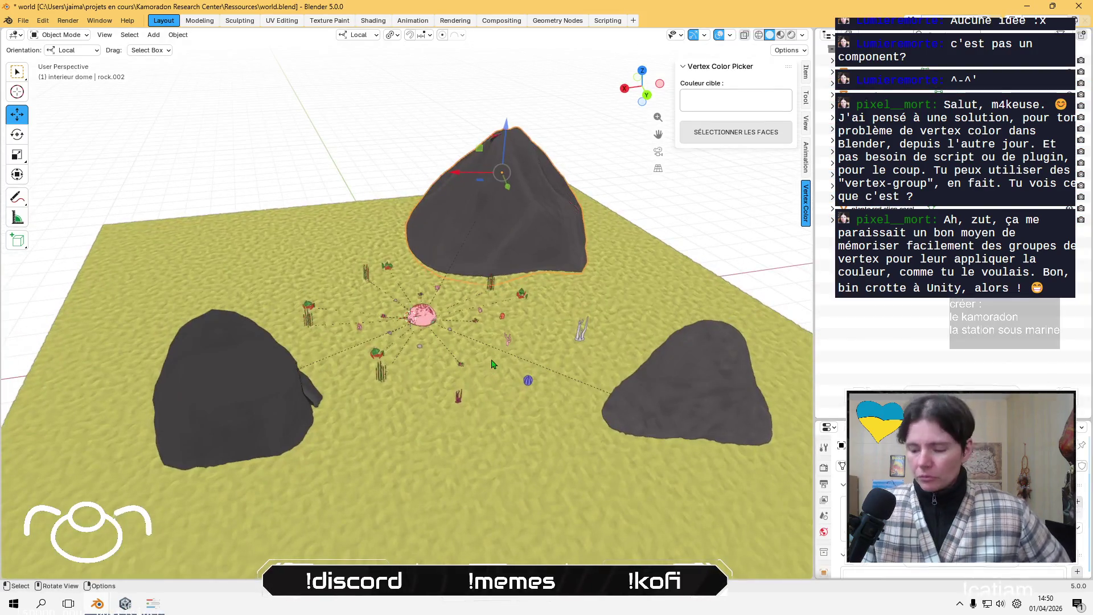
pyautogui.press('KP_Decimal')
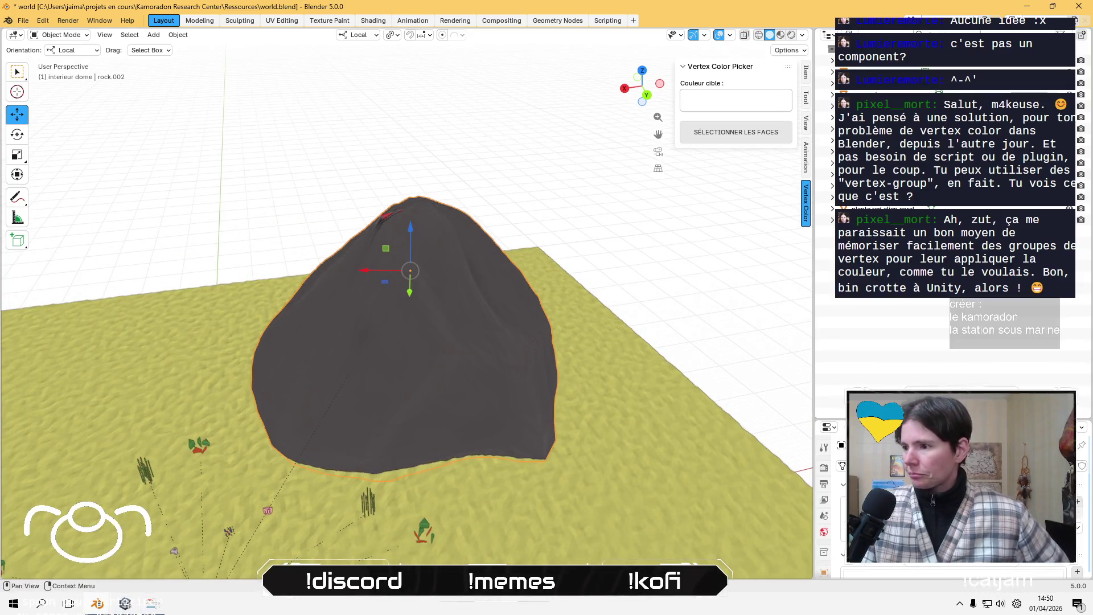
pyautogui.moveTo(898, 421)
pyautogui.mouseDown()
pyautogui.moveTo(898, 243)
pyautogui.moveTo(898, 302)
pyautogui.mouseUp()
pyautogui.scroll(-3, 957, 341)
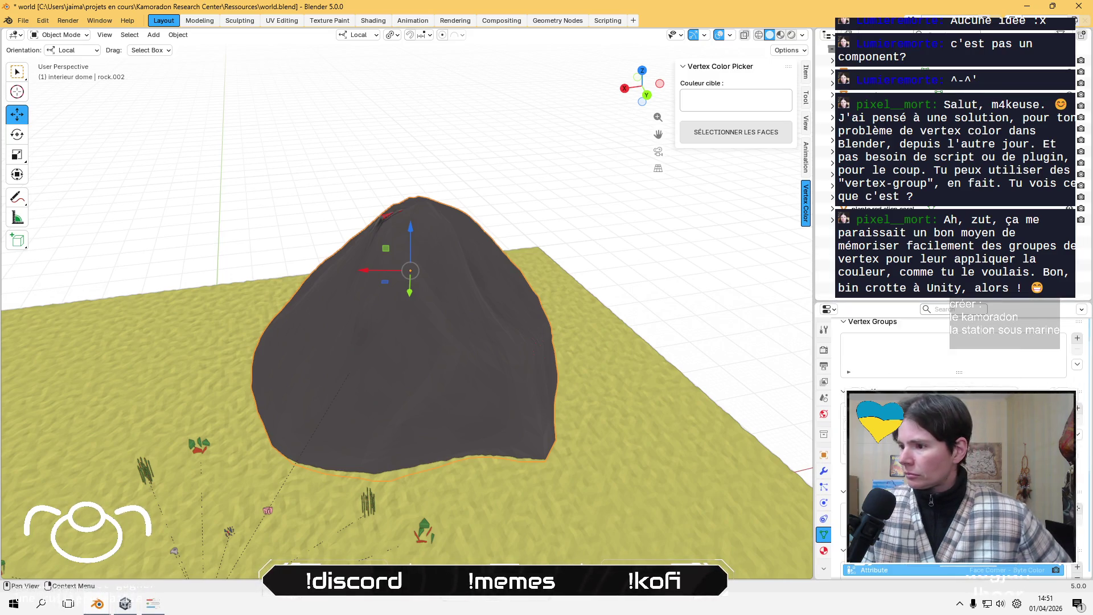
pyautogui.scroll(-3, 957, 365)
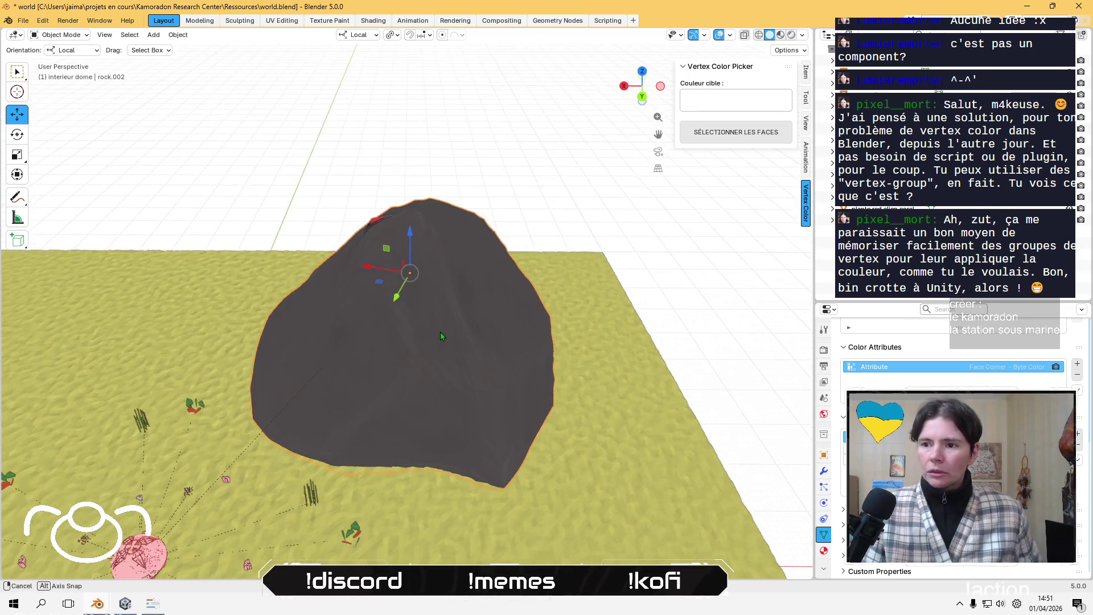
pyautogui.press('Tab')
# Try selecting a few of rock.002's vertices, then clear them and zoom in on the ridge
pyautogui.click(414, 299)
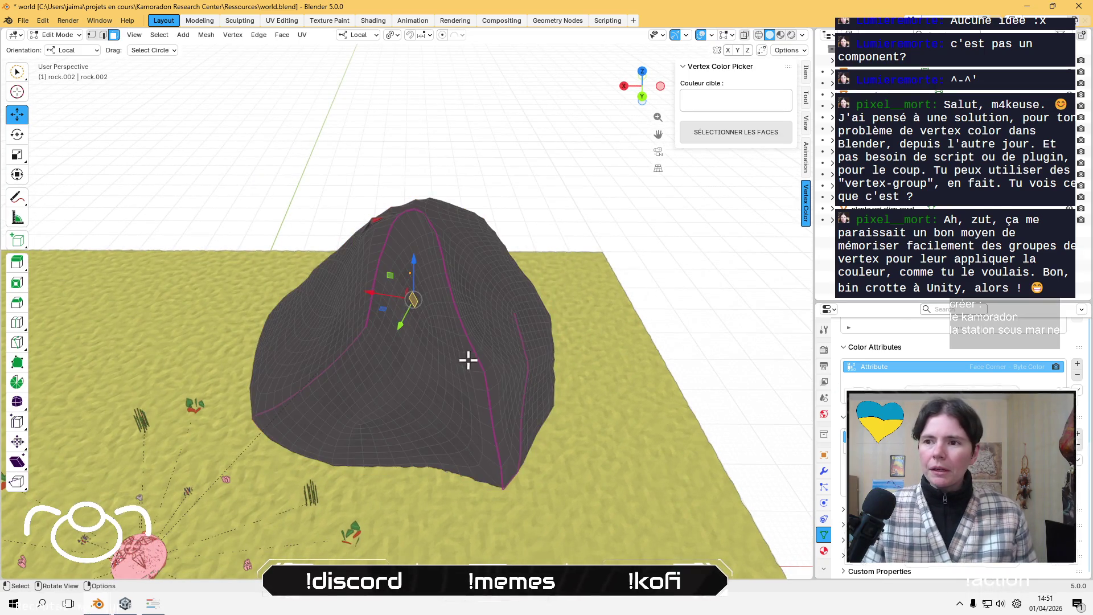
pyautogui.keyDown('shift'); pyautogui.click(417, 367); pyautogui.keyUp('shift')
pyautogui.keyDown('shift'); pyautogui.click(360, 352); pyautogui.keyUp('shift')
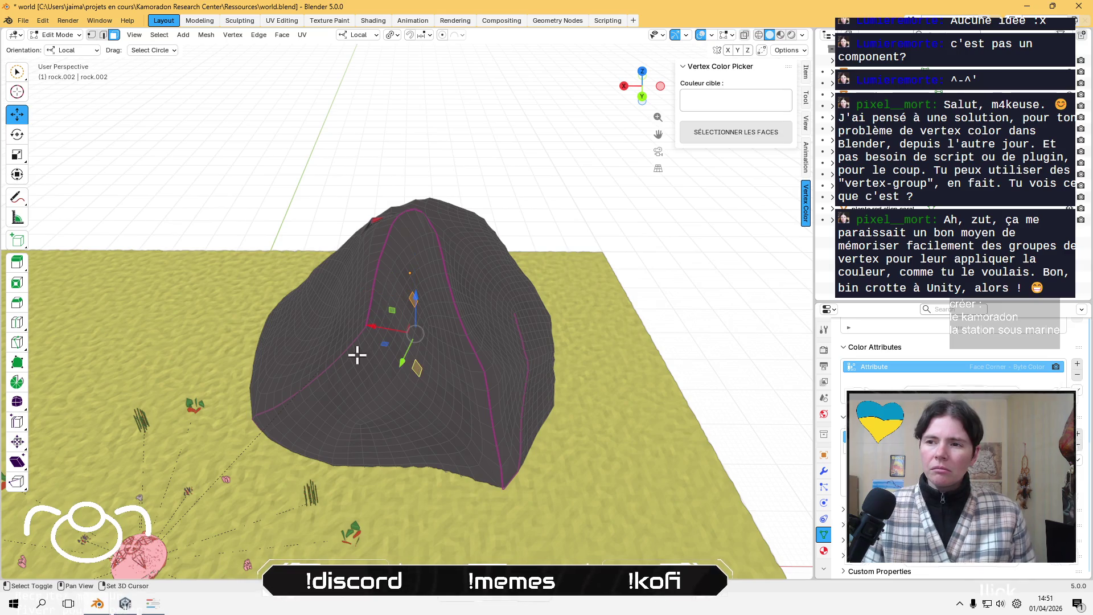
pyautogui.click(287, 195)
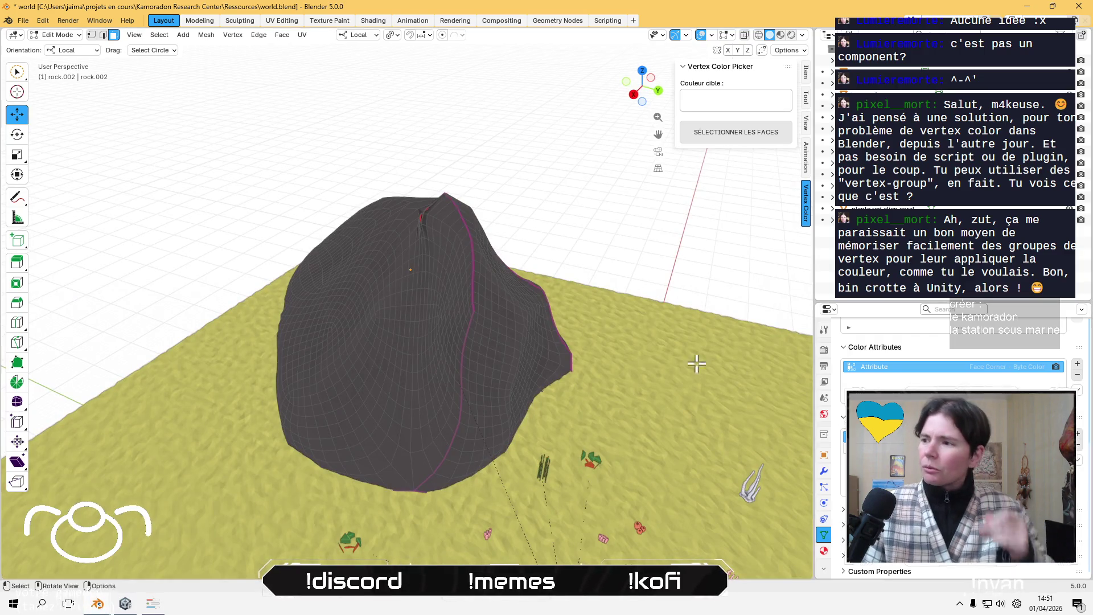
pyautogui.scroll(3, 697, 360)
pyautogui.scroll(-2, 698, 360)
pyautogui.scroll(5, 956, 444)
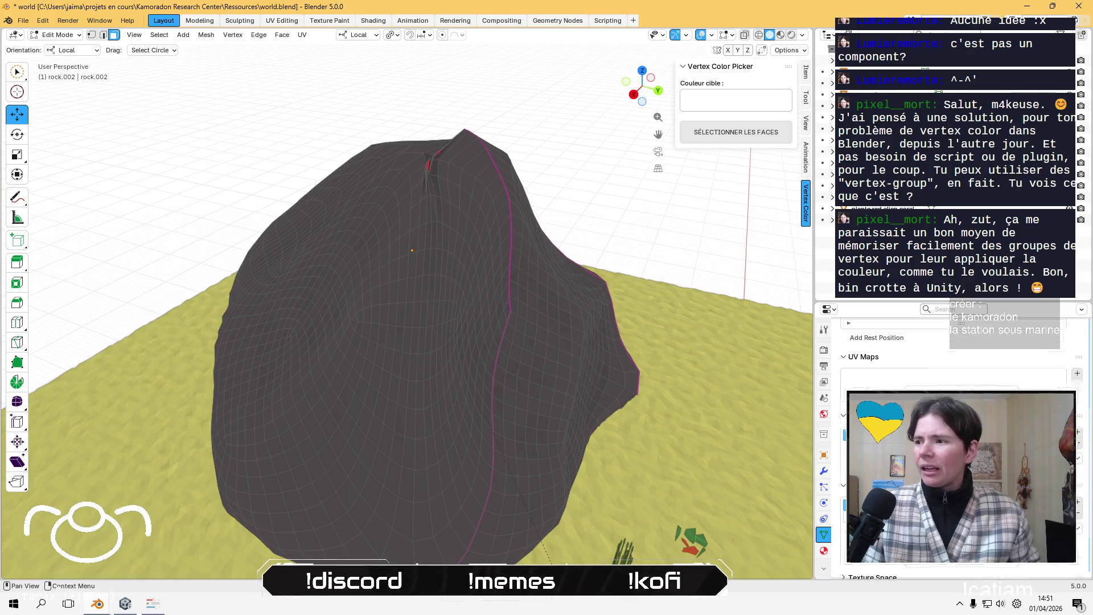
pyautogui.scroll(2, 957, 364)
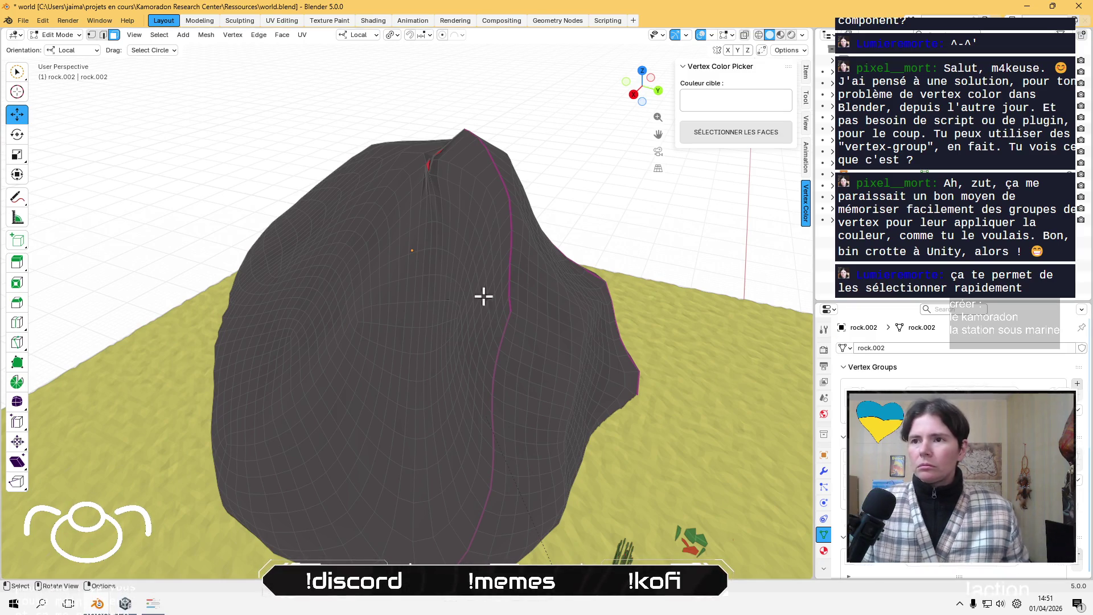
pyautogui.scroll(-3, 459, 313)
pyautogui.scroll(6, 450, 168)
pyautogui.scroll(-5, 450, 168)
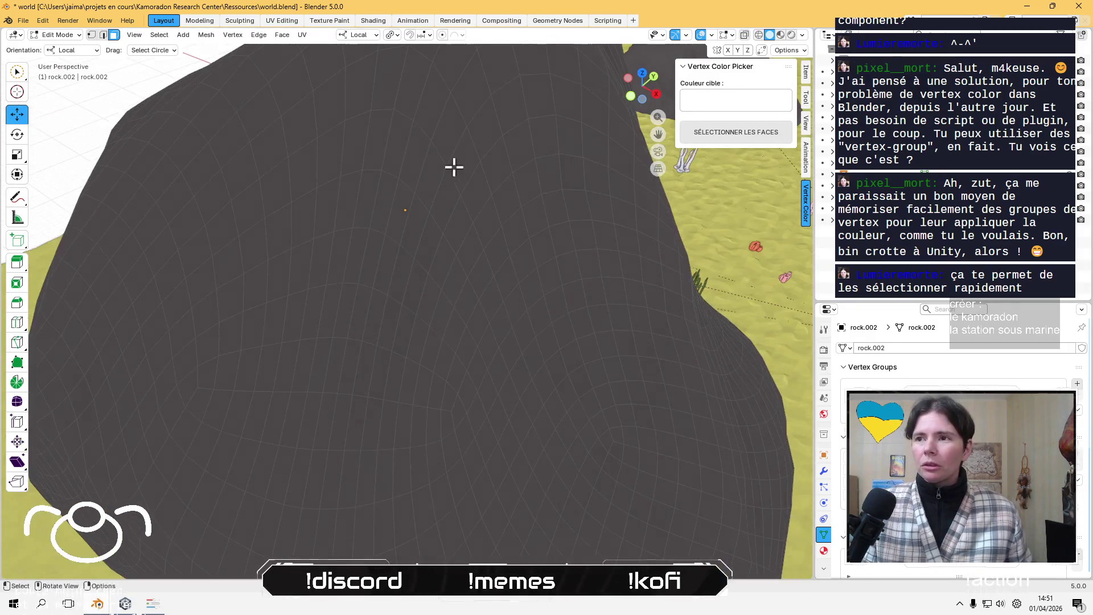
pyautogui.scroll(5, 410, 325)
# In vertex select mode, move the stray vertex about 1.14 m along Y and 1.03 m down
pyautogui.click(409, 218)
pyautogui.press('1')
pyautogui.click(383, 186)
pyautogui.click(434, 255)
pyautogui.moveTo(470, 237)
pyautogui.mouseDown()
pyautogui.moveTo(366, 283)
pyautogui.moveTo(397, 273)
pyautogui.mouseUp()
pyautogui.press('KP_Decimal')
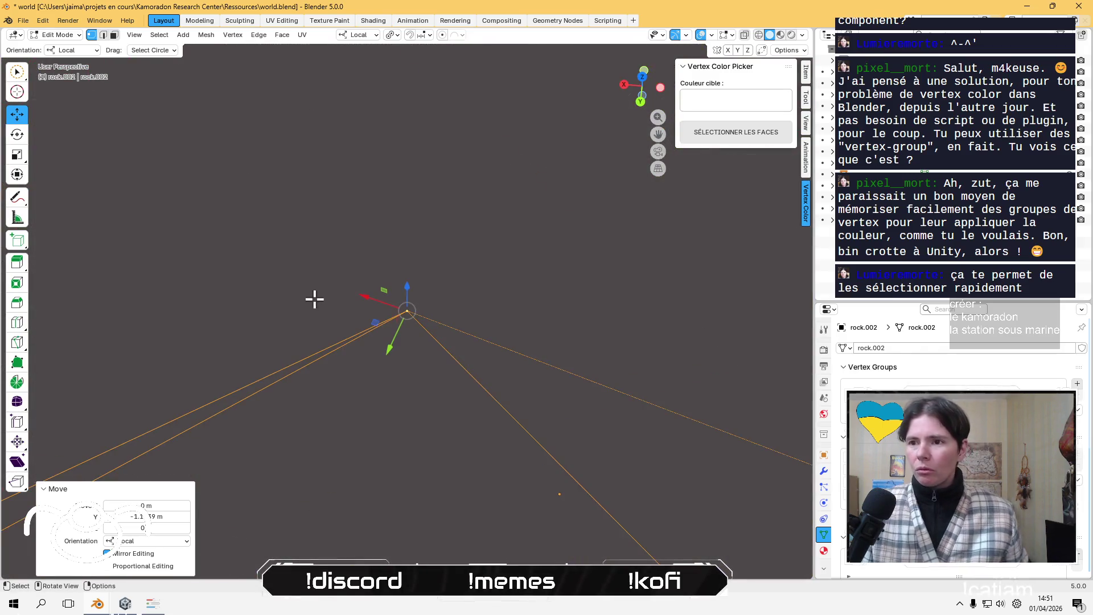
pyautogui.scroll(-5, 329, 307)
pyautogui.moveTo(428, 325)
pyautogui.mouseDown()
pyautogui.moveTo(361, 313)
pyautogui.moveTo(342, 239)
pyautogui.moveTo(408, 214)
pyautogui.moveTo(493, 206)
pyautogui.moveTo(578, 346)
pyautogui.moveTo(569, 356)
pyautogui.moveTo(401, 360)
pyautogui.mouseUp()
pyautogui.moveTo(238, 359)
pyautogui.mouseDown()
pyautogui.moveTo(282, 441)
pyautogui.moveTo(517, 437)
pyautogui.moveTo(484, 398)
pyautogui.moveTo(315, 441)
pyautogui.moveTo(323, 431)
pyautogui.moveTo(403, 439)
pyautogui.mouseUp()
# Merge the selected stray vertices At Last into a single vertex
pyautogui.moveTo(433, 476)
pyautogui.mouseDown()
pyautogui.moveTo(427, 415)
pyautogui.moveTo(488, 408)
pyautogui.moveTo(500, 446)
pyautogui.moveTo(469, 417)
pyautogui.moveTo(415, 399)
pyautogui.mouseUp()
pyautogui.moveTo(416, 350)
pyautogui.mouseDown()
pyautogui.moveTo(303, 383)
pyautogui.moveTo(483, 398)
pyautogui.moveTo(454, 374)
pyautogui.mouseUp()
pyautogui.moveTo(383, 307)
pyautogui.mouseDown()
pyautogui.moveTo(376, 290)
pyautogui.moveTo(415, 292)
pyautogui.moveTo(429, 425)
pyautogui.mouseUp()
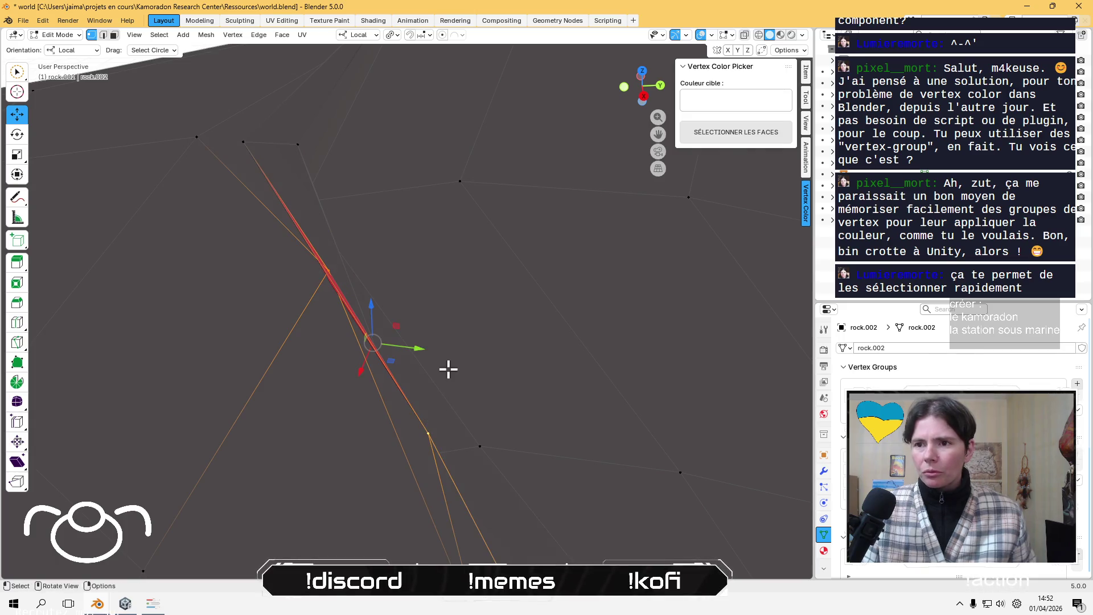
pyautogui.press('m')
pyautogui.click(424, 411)
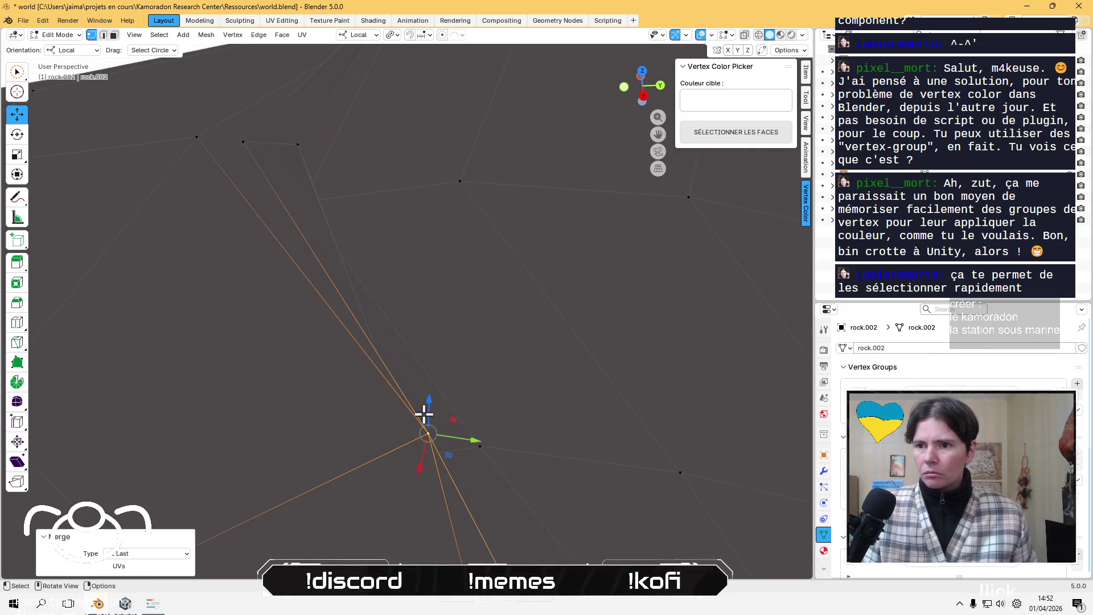
# Slide the merged vertex in the XY plane, then lower it about 0.071 in Z
pyautogui.moveTo(399, 297); pyautogui.dragTo(401, 293)
pyautogui.press('g')
pyautogui.hotkey('shift', 'z')
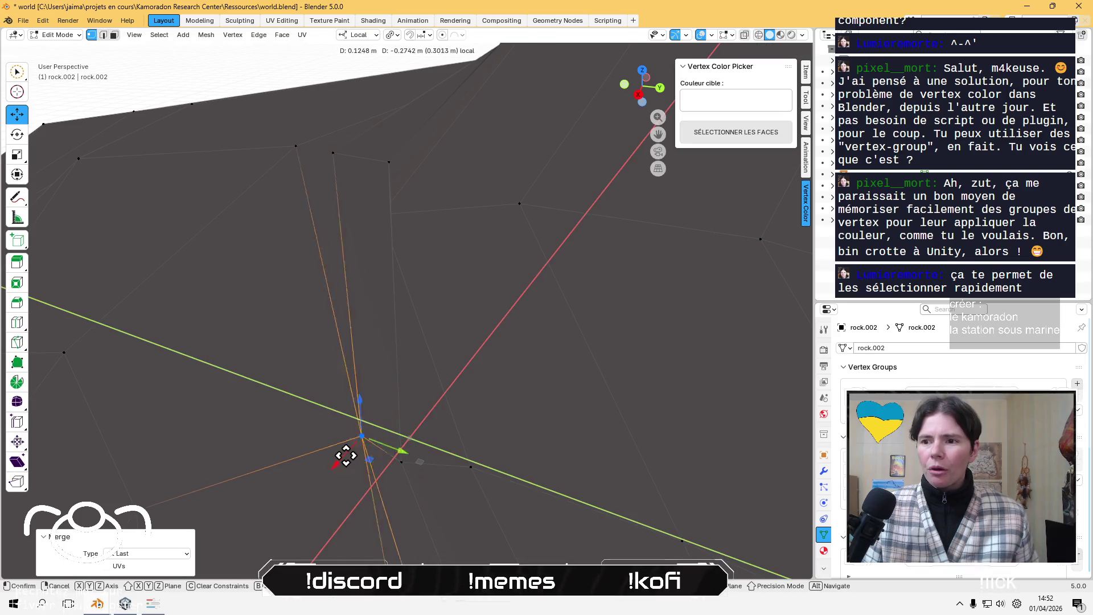
pyautogui.click(323, 440)
pyautogui.moveTo(324, 440)
pyautogui.mouseDown()
pyautogui.moveTo(300, 276)
pyautogui.moveTo(319, 361)
pyautogui.mouseUp()
pyautogui.press('g')
pyautogui.press('z')
pyautogui.click(328, 226)
# Orbit to look down on the rock and select another stray vertex
pyautogui.scroll(-3, 339, 210)
pyautogui.moveTo(351, 217)
pyautogui.mouseDown()
pyautogui.moveTo(504, 371)
pyautogui.moveTo(644, 337)
pyautogui.moveTo(459, 353)
pyautogui.moveTo(476, 323)
pyautogui.moveTo(489, 393)
pyautogui.mouseUp()
pyautogui.scroll(6, 489, 426)
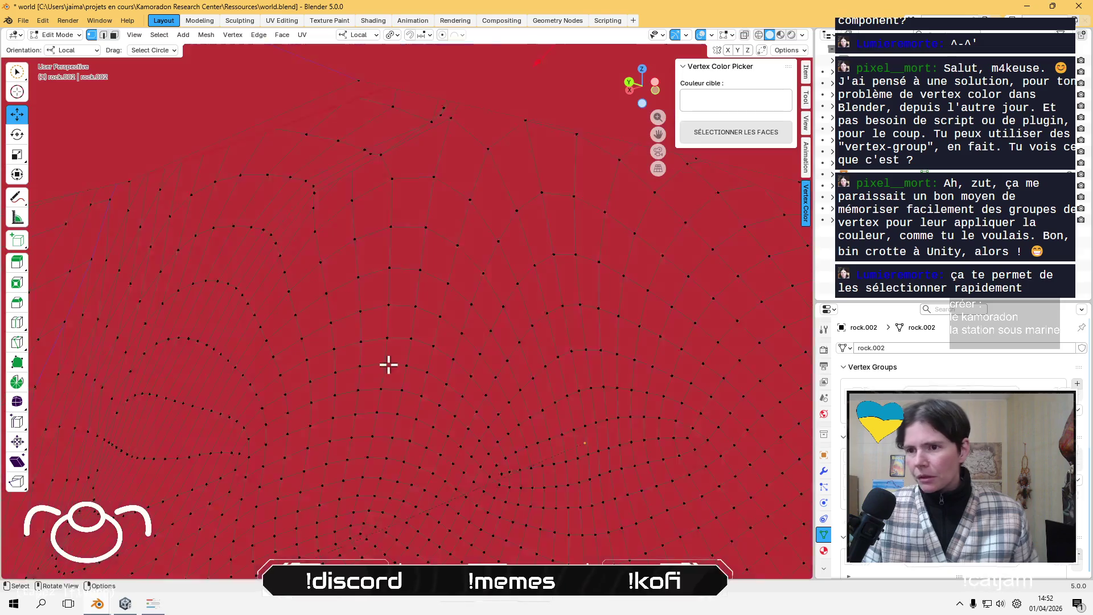
pyautogui.scroll(3, 410, 359)
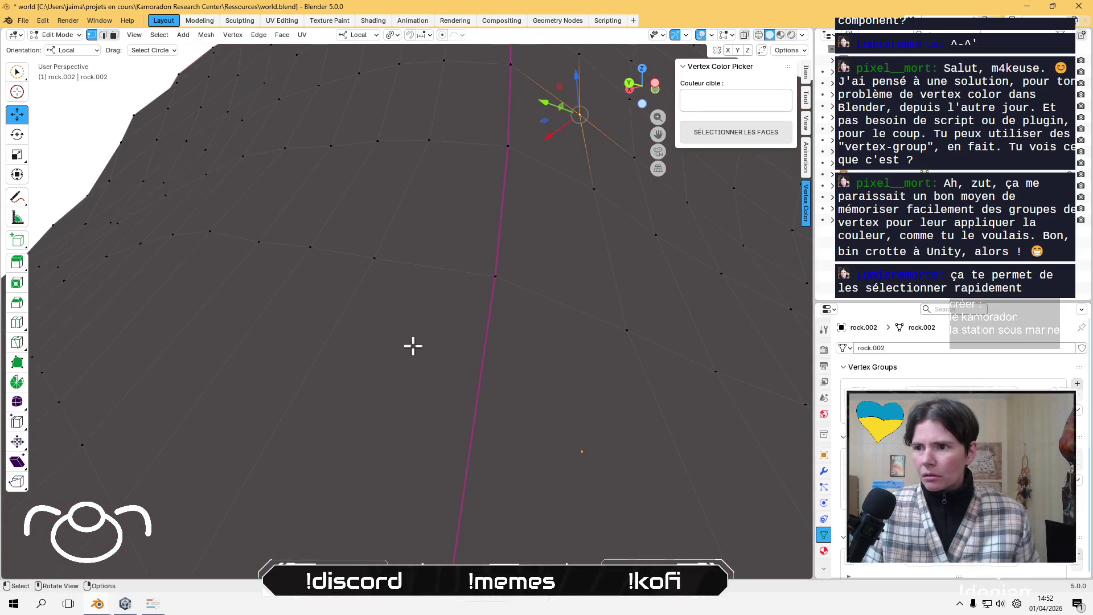
pyautogui.click(498, 282)
pyautogui.scroll(3, 497, 282)
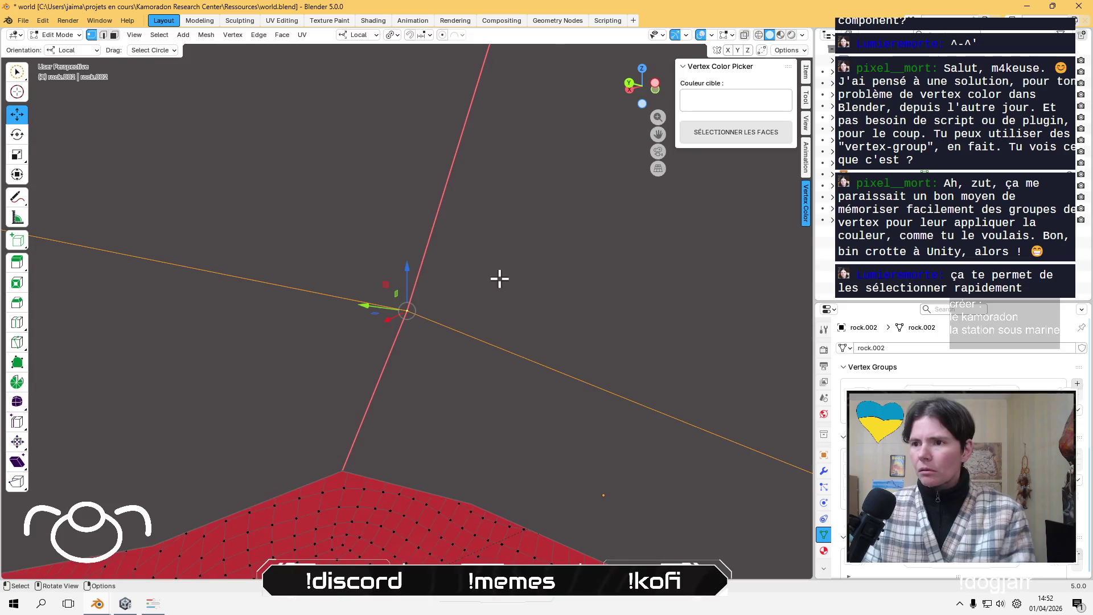
pyautogui.moveTo(442, 366)
pyautogui.mouseDown()
pyautogui.moveTo(449, 298)
pyautogui.moveTo(481, 277)
pyautogui.moveTo(463, 434)
pyautogui.moveTo(454, 360)
pyautogui.mouseUp()
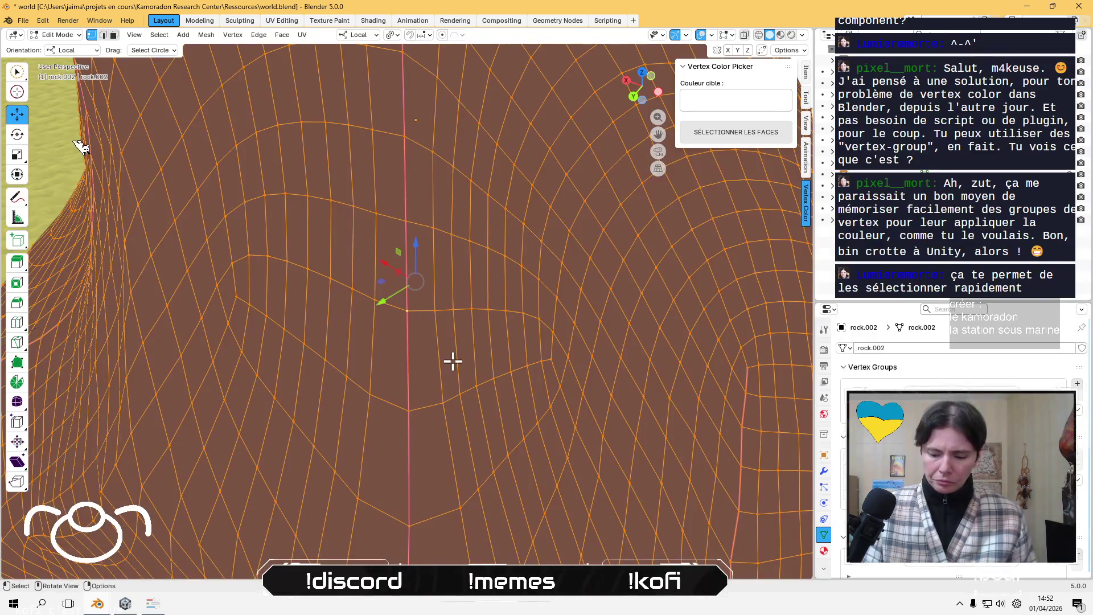
# Merge rock.002's vertices By Distance with a 0.02 m merge distance, then deselect all
pyautogui.press('m')
pyautogui.click(436, 376)
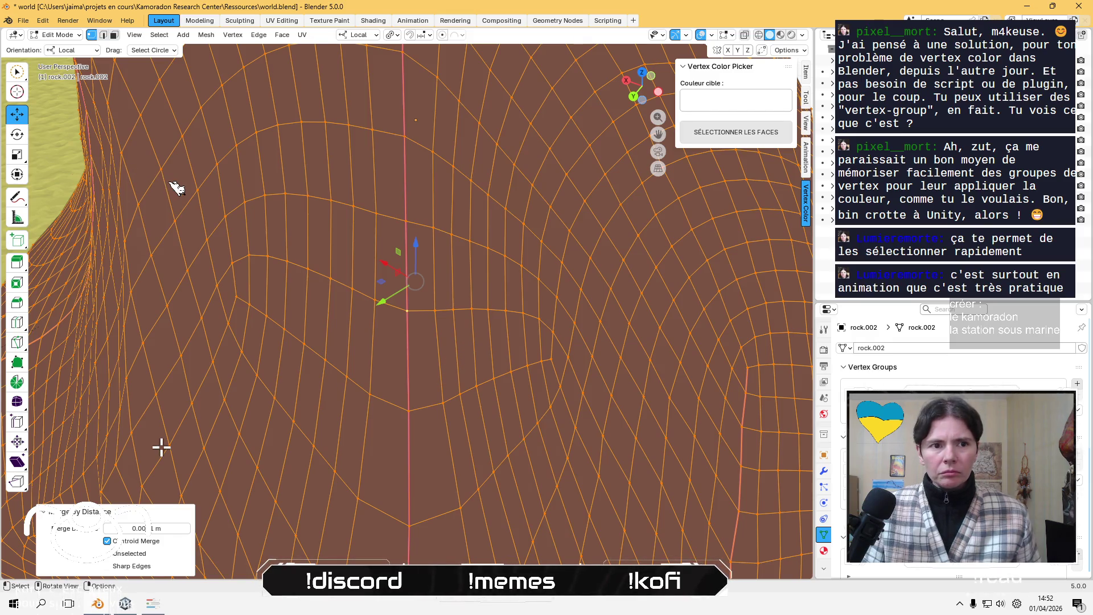
pyautogui.click(186, 530)
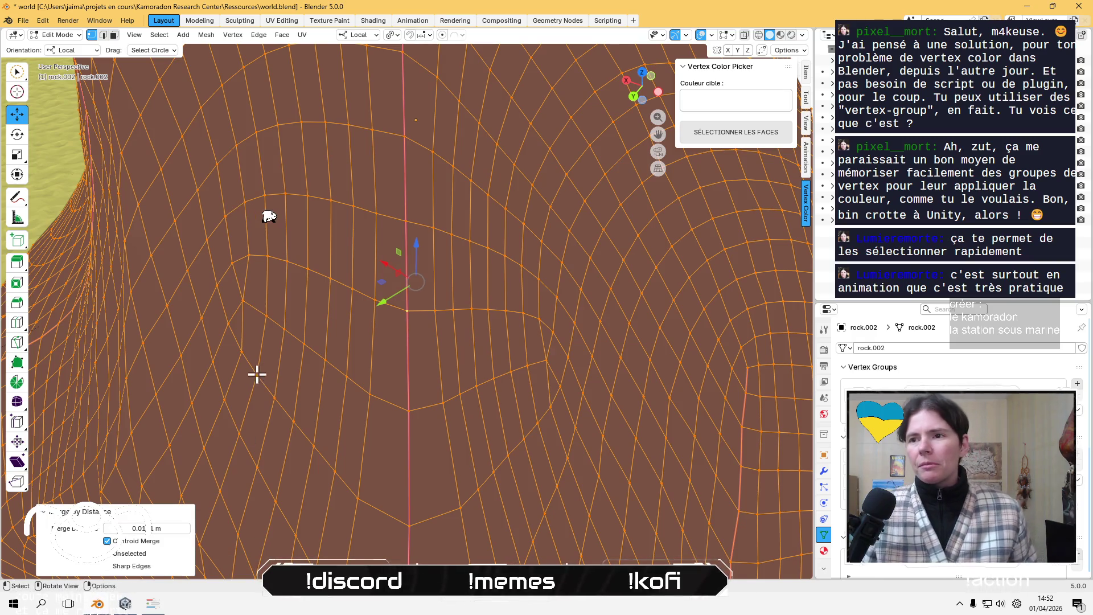
pyautogui.click(187, 529)
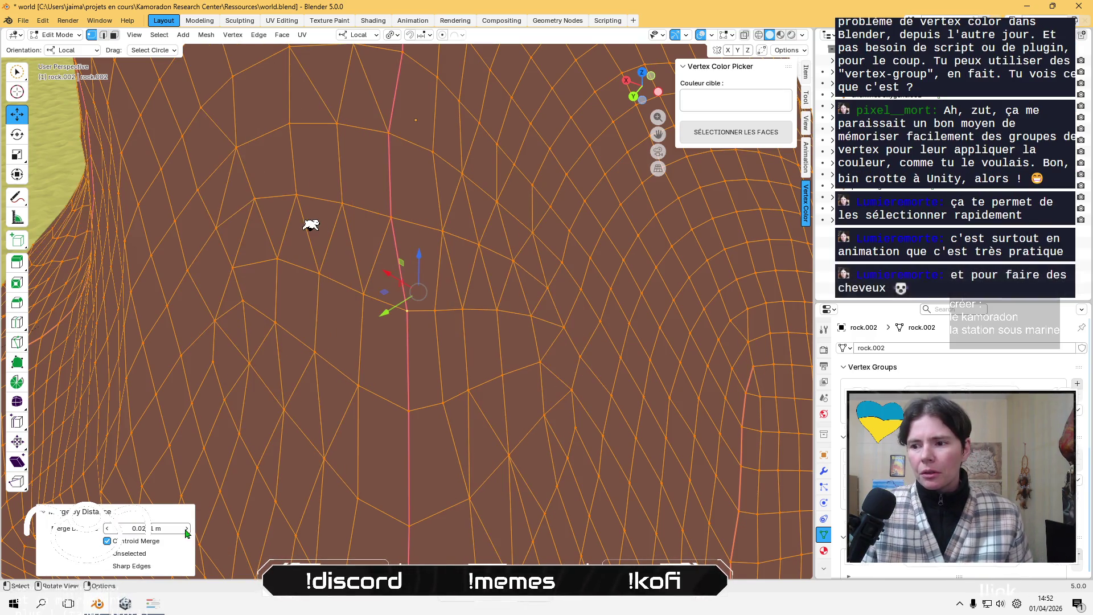
pyautogui.scroll(-10, 437, 329)
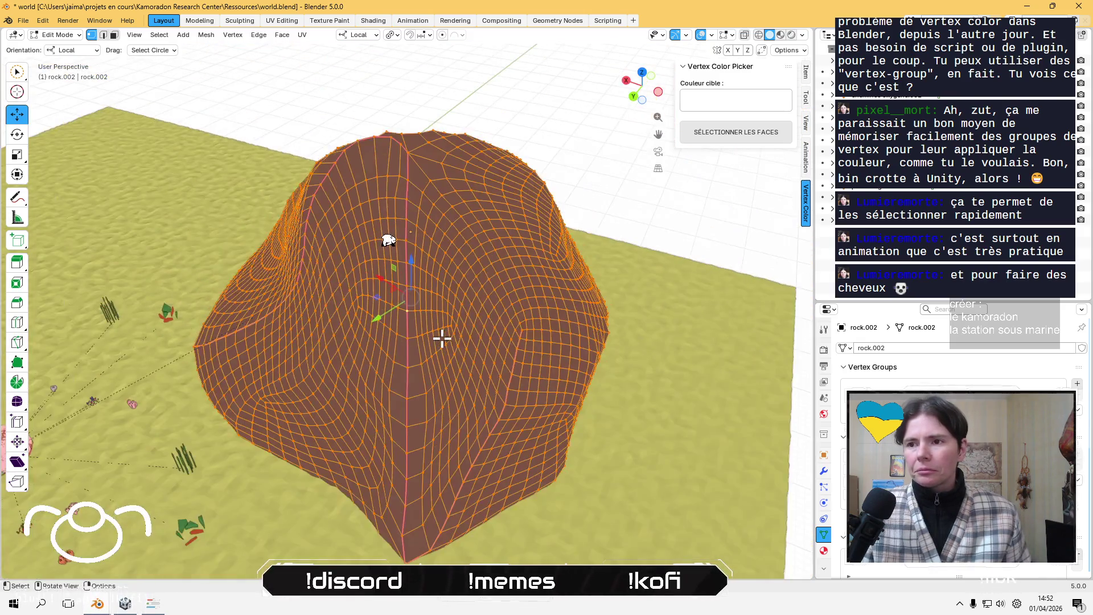
pyautogui.moveTo(442, 338)
pyautogui.mouseDown()
pyautogui.moveTo(373, 285)
pyautogui.moveTo(239, 293)
pyautogui.moveTo(510, 325)
pyautogui.mouseUp()
pyautogui.hotkey('alt', 'a')
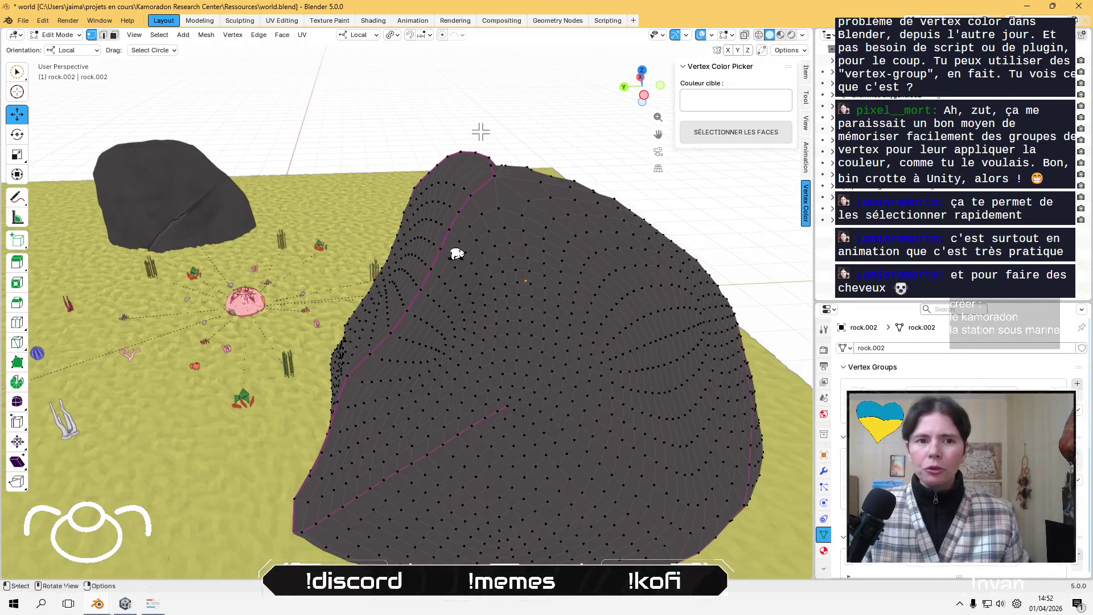
pyautogui.scroll(-3, 491, 261)
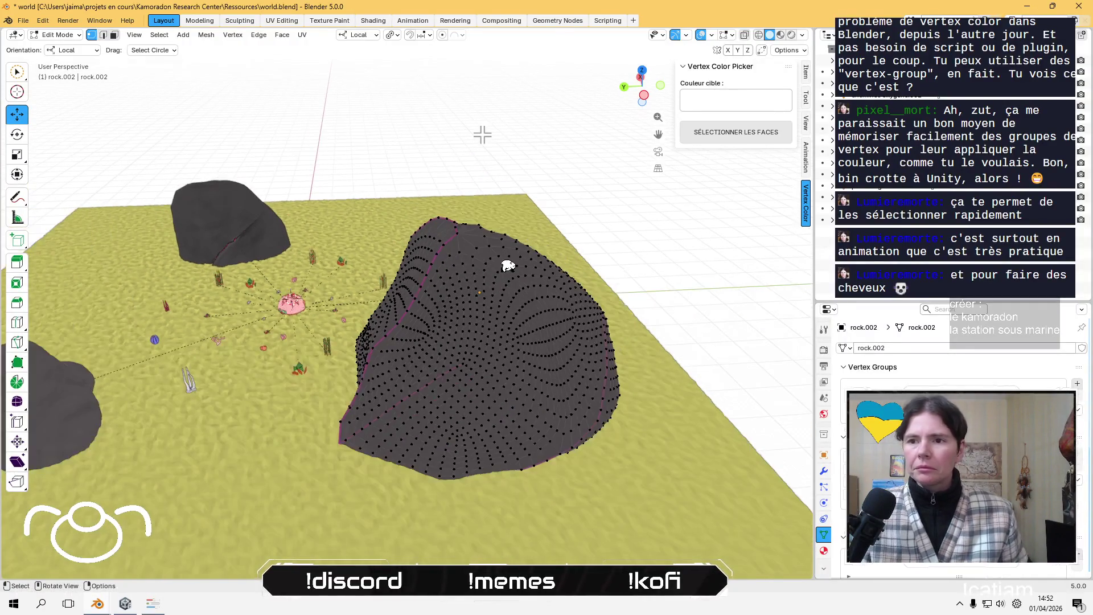
pyautogui.moveTo(462, 226)
pyautogui.mouseDown()
pyautogui.moveTo(400, 315)
pyautogui.moveTo(351, 302)
pyautogui.moveTo(655, 220)
pyautogui.moveTo(254, 408)
pyautogui.moveTo(603, 393)
pyautogui.moveTo(317, 435)
pyautogui.moveTo(270, 405)
pyautogui.moveTo(607, 305)
pyautogui.mouseUp()
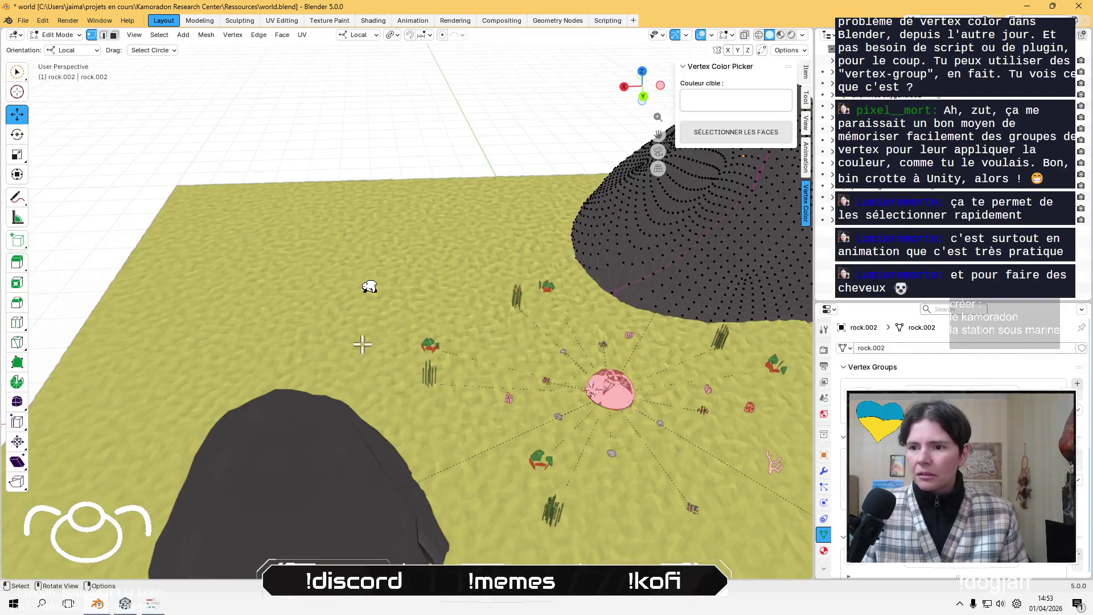
# Return to Object Mode, save the world file, and switch back to Unity
pyautogui.press('Tab')
pyautogui.scroll(-3, 358, 364)
pyautogui.click(354, 391)
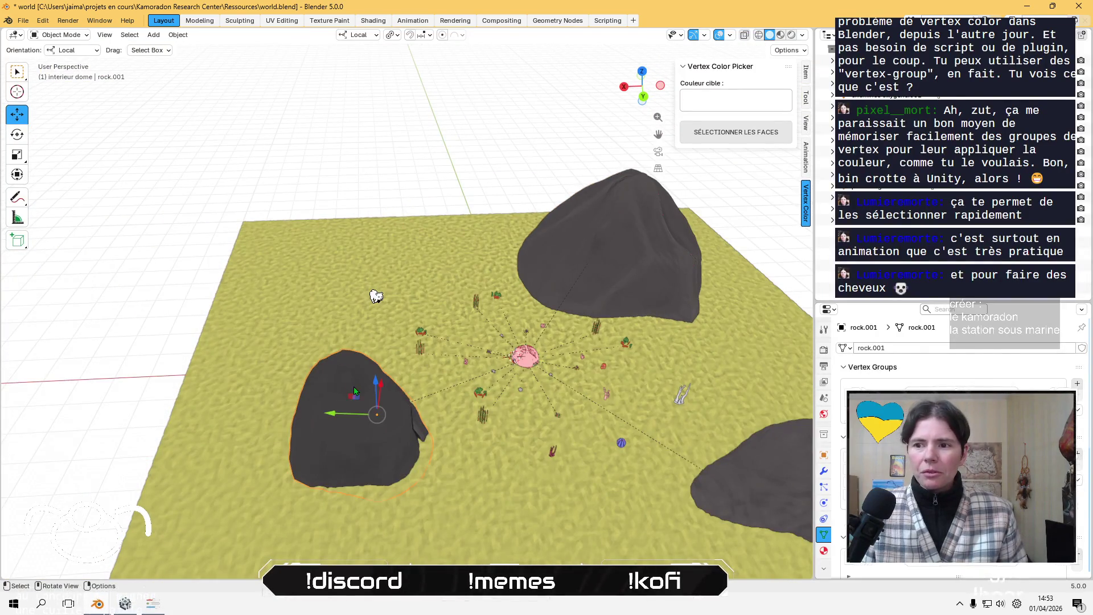
pyautogui.moveTo(302, 186)
pyautogui.mouseDown()
pyautogui.moveTo(342, 239)
pyautogui.moveTo(497, 350)
pyautogui.moveTo(440, 392)
pyautogui.moveTo(298, 380)
pyautogui.mouseUp()
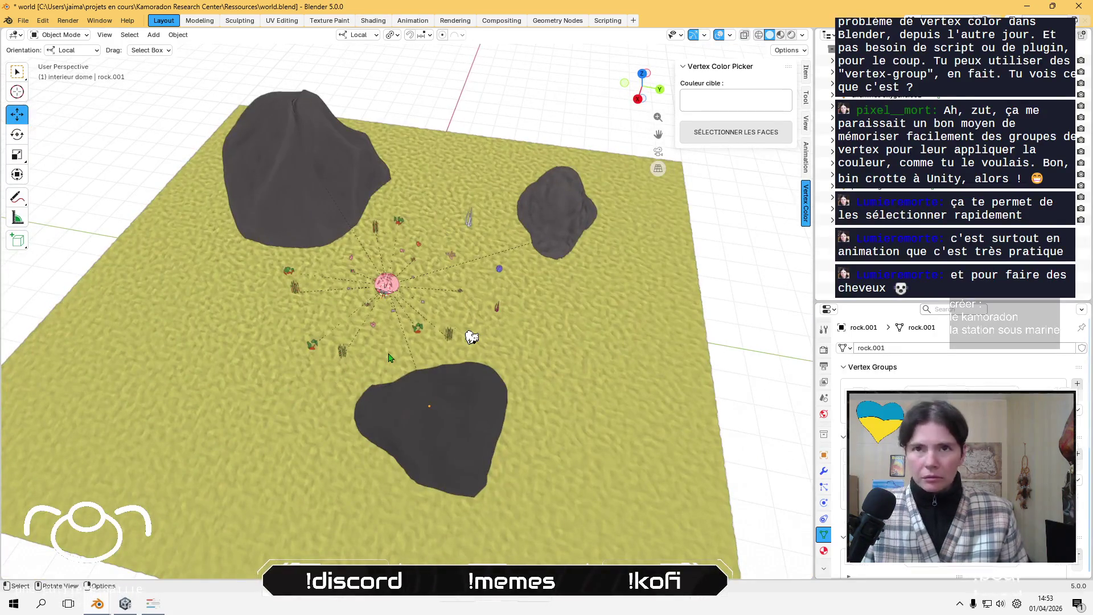
pyautogui.hotkey('ctrl', 's')
pyautogui.hotkey('alt', 'Tab')
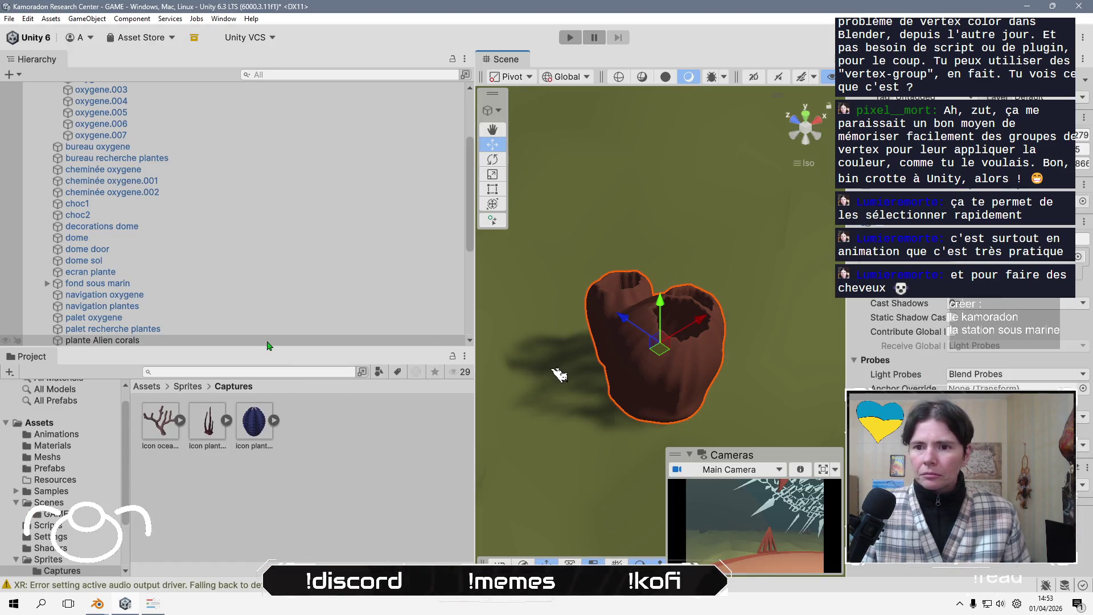
# Select plante Alien corals and inspect the three captured coral icon sprites in Captures
pyautogui.click(214, 342)
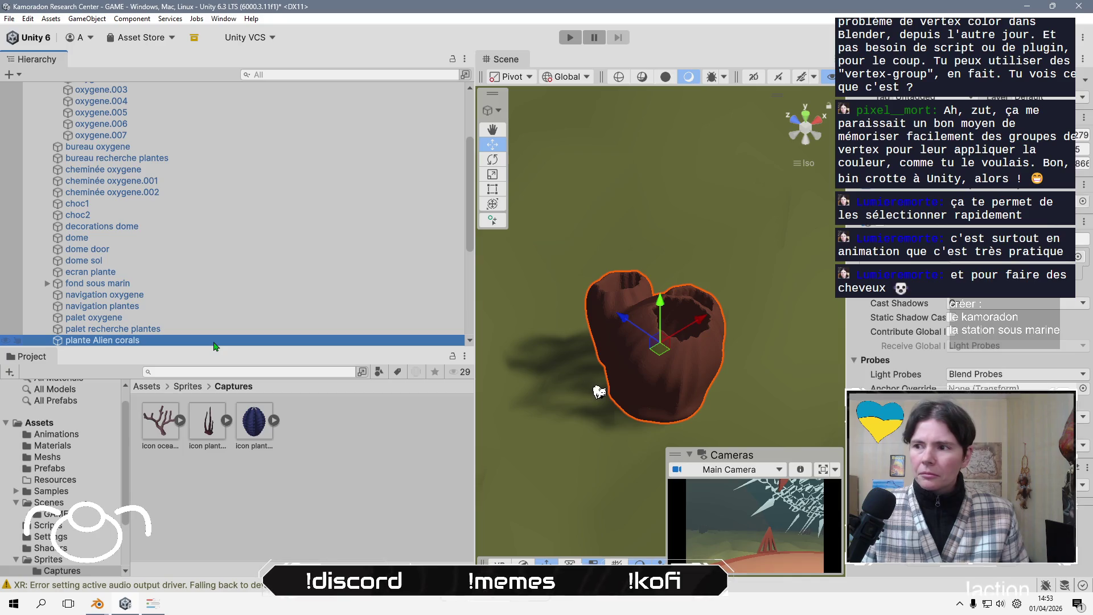
pyautogui.click(210, 427)
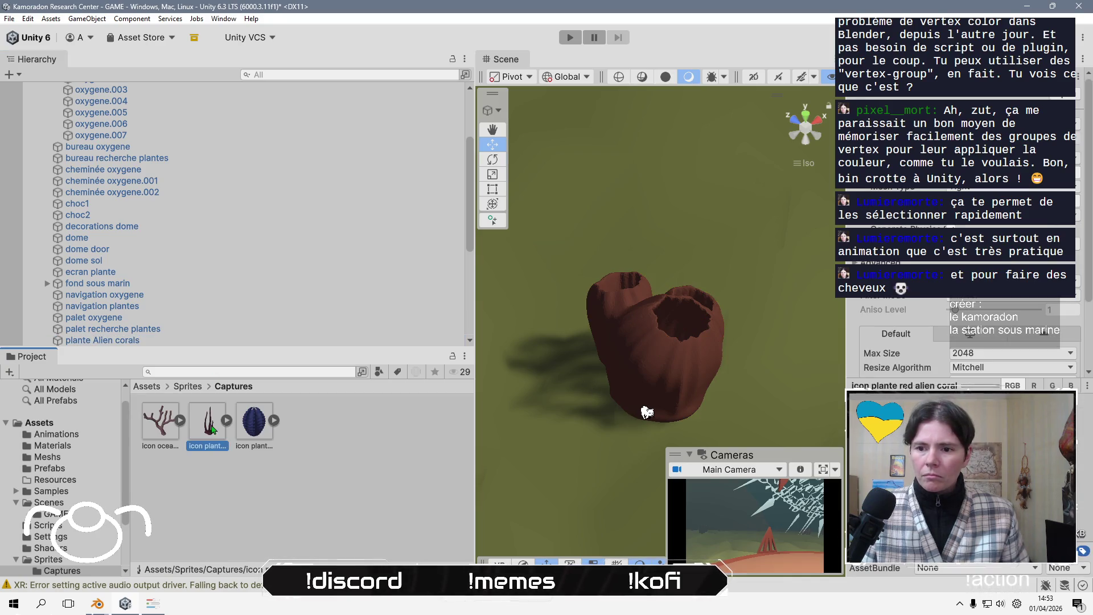
pyautogui.click(159, 427)
pyautogui.click(255, 439)
pyautogui.click(155, 341)
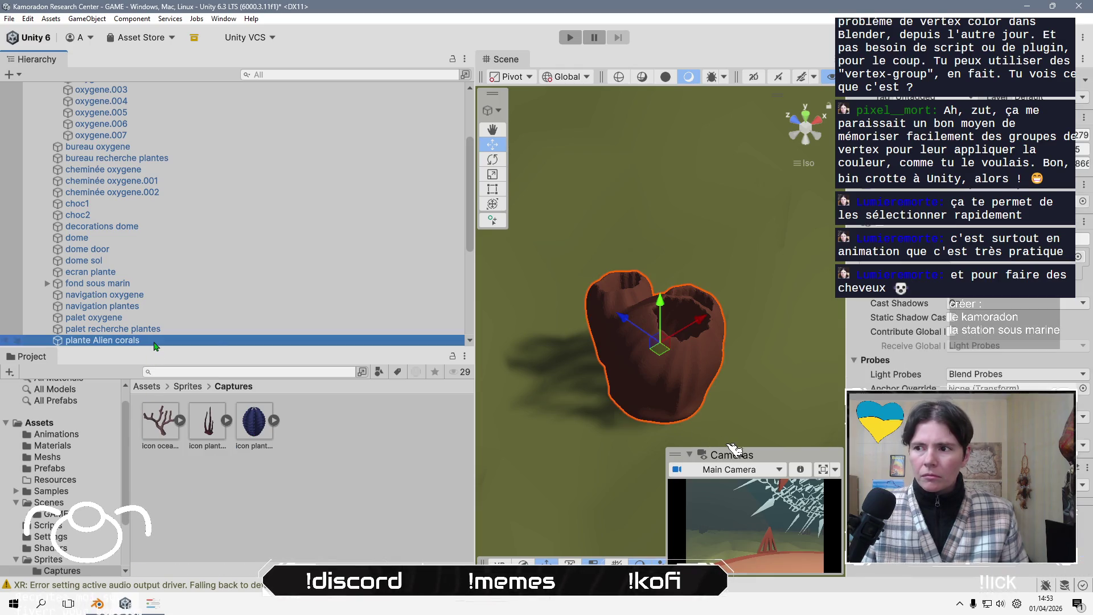
pyautogui.scroll(-6, 203, 285)
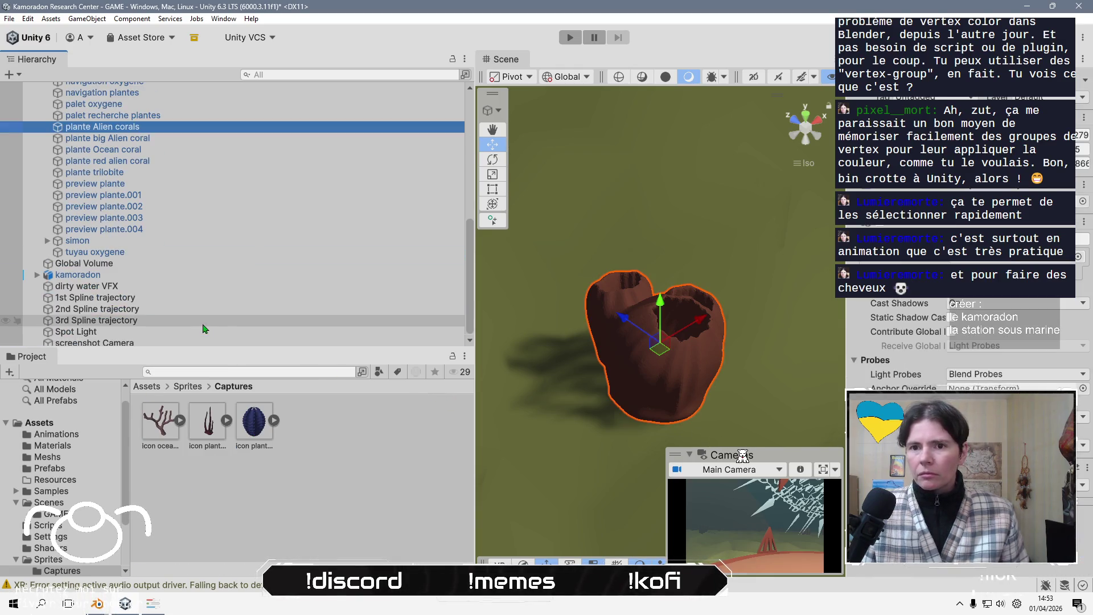
# Switch the Cameras overlay preview to screenshot Camera and select that camera in the Hierarchy
pyautogui.click(732, 470)
pyautogui.click(721, 497)
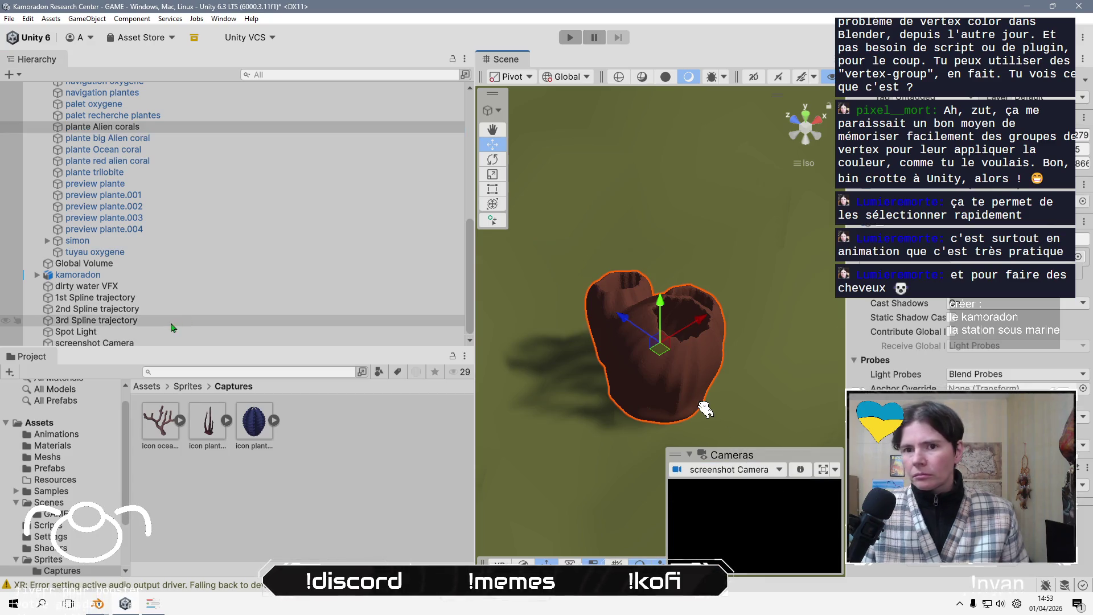
pyautogui.scroll(-1, 160, 338)
pyautogui.click(160, 340)
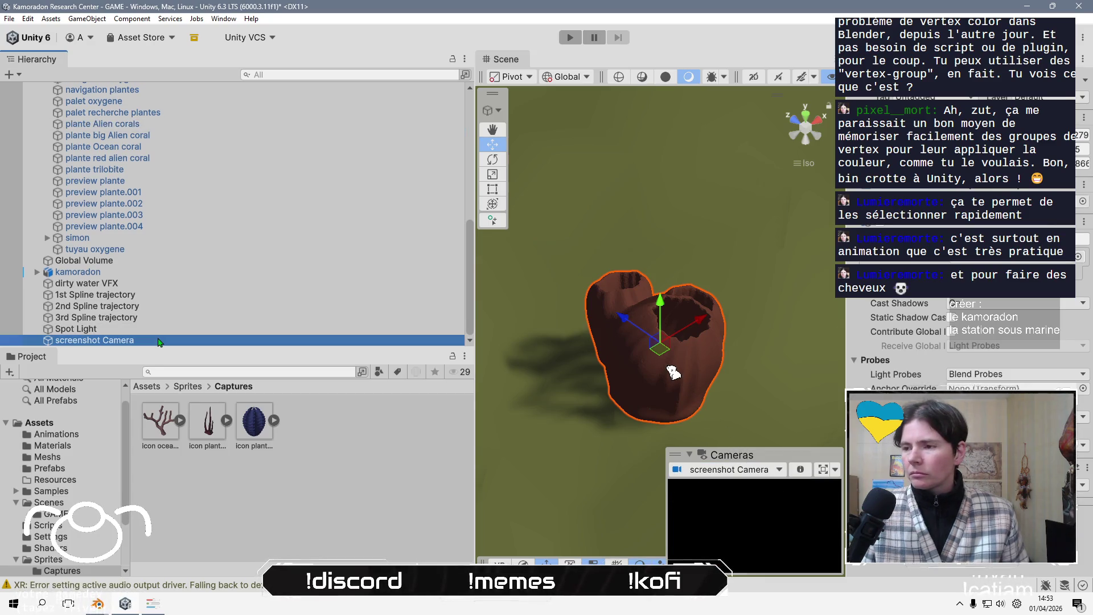
pyautogui.scroll(-3, 544, 344)
pyautogui.scroll(-5, 545, 344)
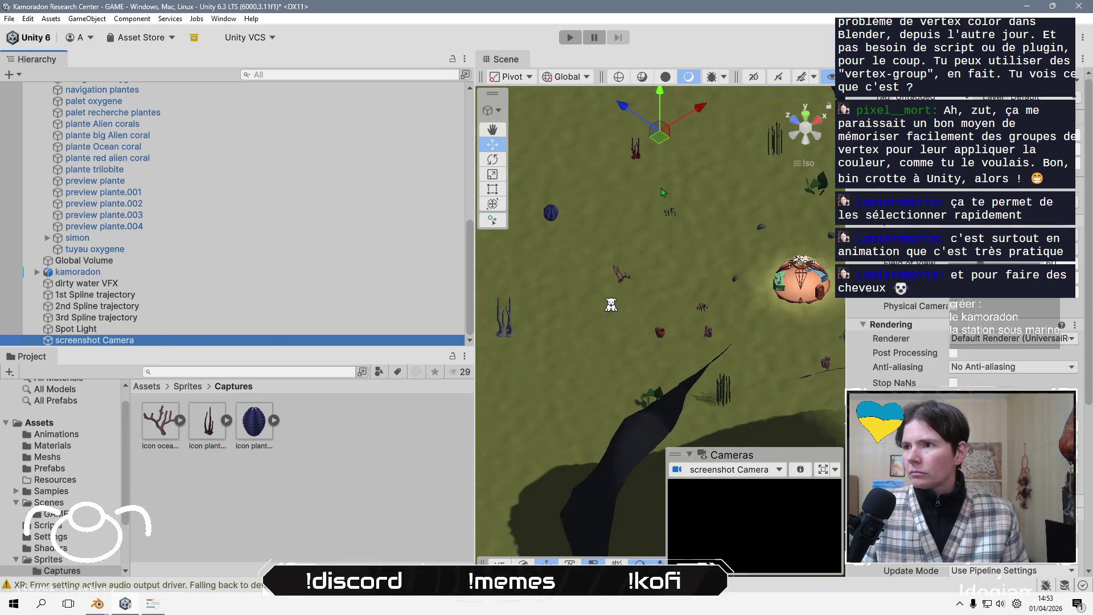
# Lower the screenshot Camera, then frame plante Alien corals in the Scene view with F
pyautogui.moveTo(660, 139)
pyautogui.mouseDown()
pyautogui.moveTo(683, 296)
pyautogui.moveTo(664, 340)
pyautogui.mouseUp()
pyautogui.click(661, 333)
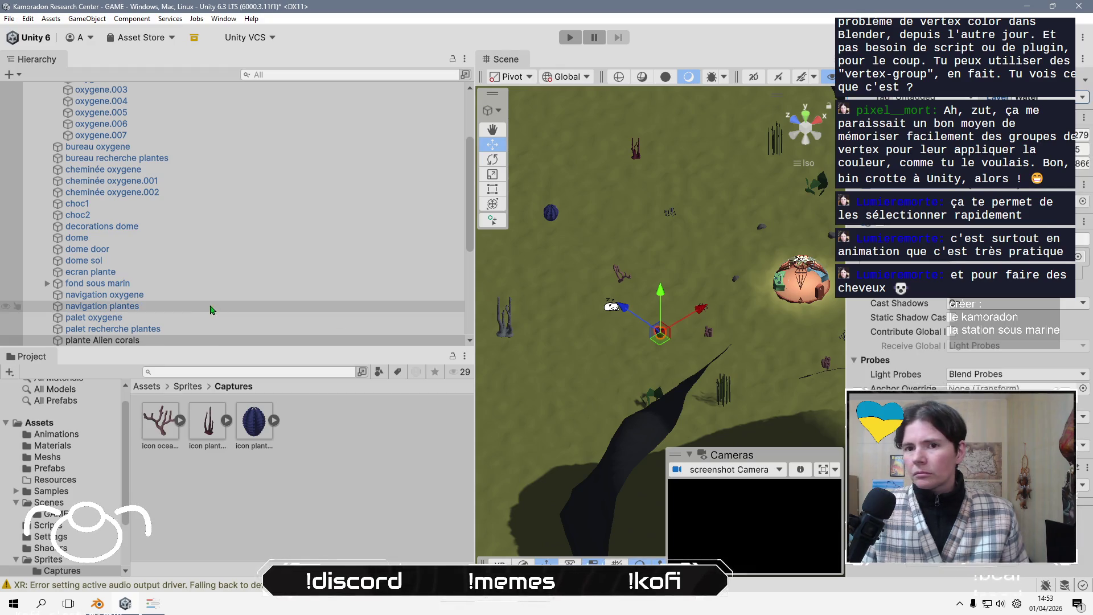
pyautogui.click(193, 339)
pyautogui.press('f')
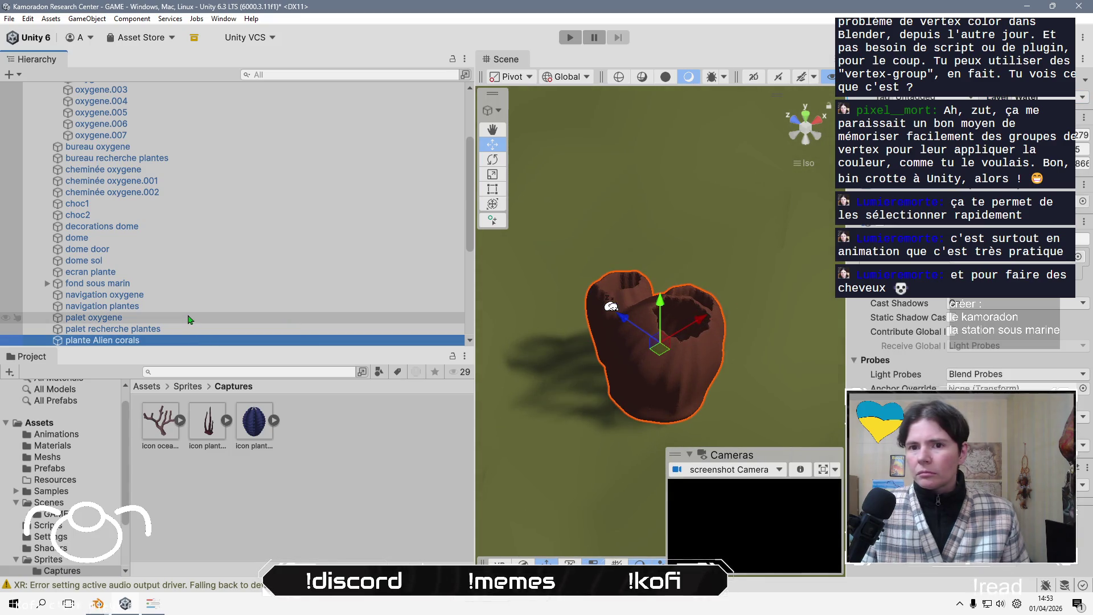
pyautogui.scroll(-5, 190, 320)
# Drag the screenshot Camera beside the brown coral, widen the Scene view and show its frustum
pyautogui.click(190, 340)
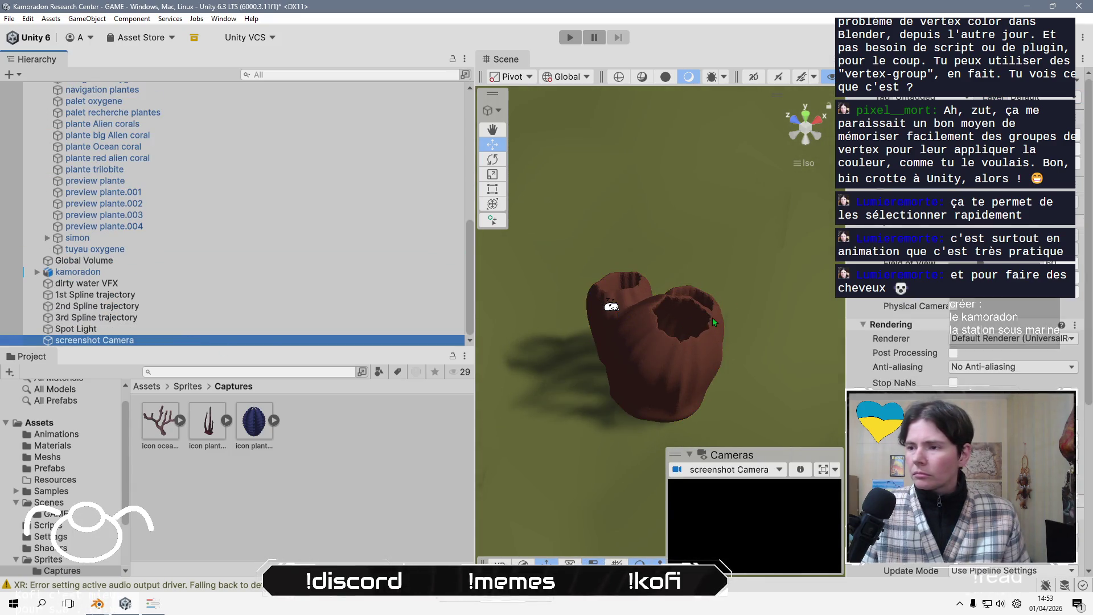
pyautogui.scroll(-5, 671, 340)
pyautogui.click(663, 370)
pyautogui.moveTo(664, 370)
pyautogui.mouseDown()
pyautogui.moveTo(603, 318)
pyautogui.moveTo(556, 347)
pyautogui.moveTo(700, 376)
pyautogui.moveTo(702, 396)
pyautogui.mouseUp()
pyautogui.moveTo(592, 397); pyautogui.dragTo(804, 231)
pyautogui.moveTo(709, 287)
pyautogui.mouseDown()
pyautogui.moveTo(626, 419)
pyautogui.moveTo(634, 333)
pyautogui.mouseUp()
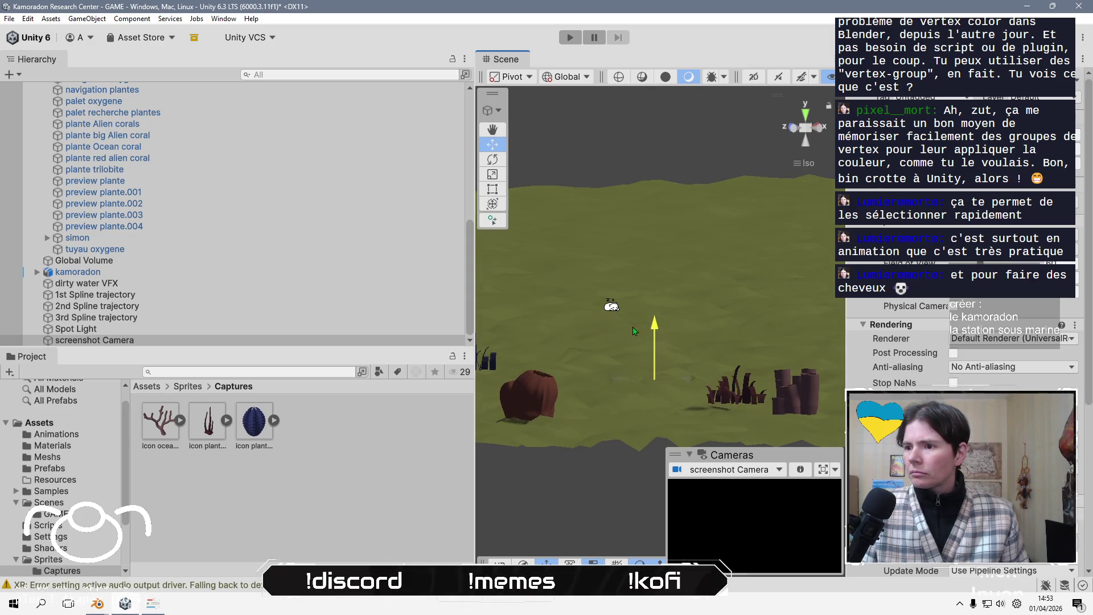
pyautogui.moveTo(584, 303); pyautogui.dragTo(714, 442)
pyautogui.moveTo(627, 307)
pyautogui.mouseDown()
pyautogui.moveTo(661, 421)
pyautogui.moveTo(694, 422)
pyautogui.moveTo(649, 353)
pyautogui.moveTo(659, 330)
pyautogui.moveTo(550, 293)
pyautogui.moveTo(491, 335)
pyautogui.moveTo(570, 285)
pyautogui.mouseUp()
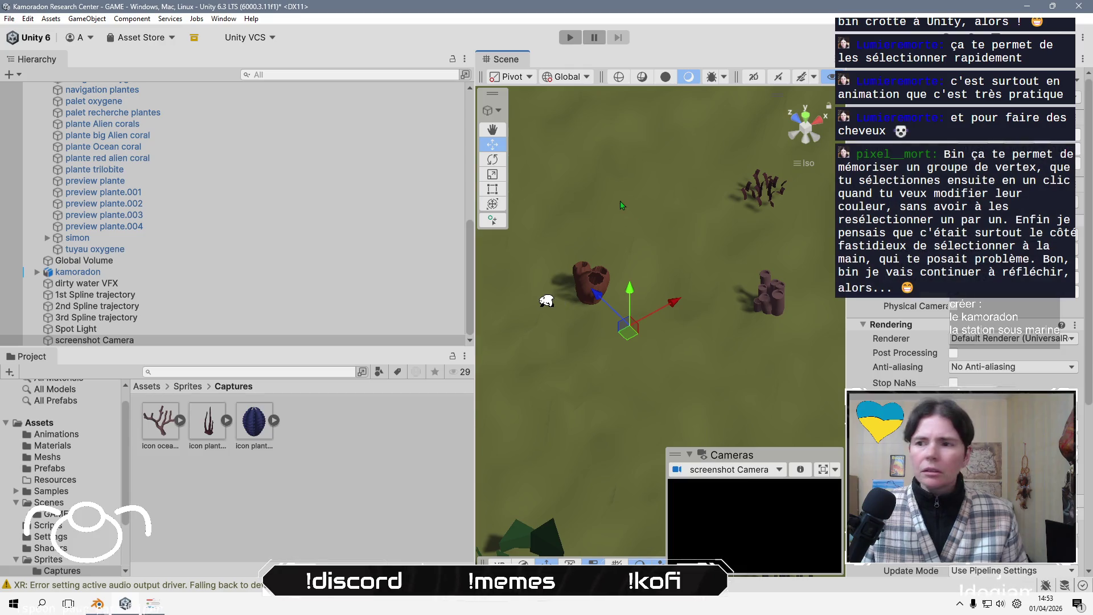
pyautogui.moveTo(476, 262); pyautogui.dragTo(373, 262)
pyautogui.click(826, 79)
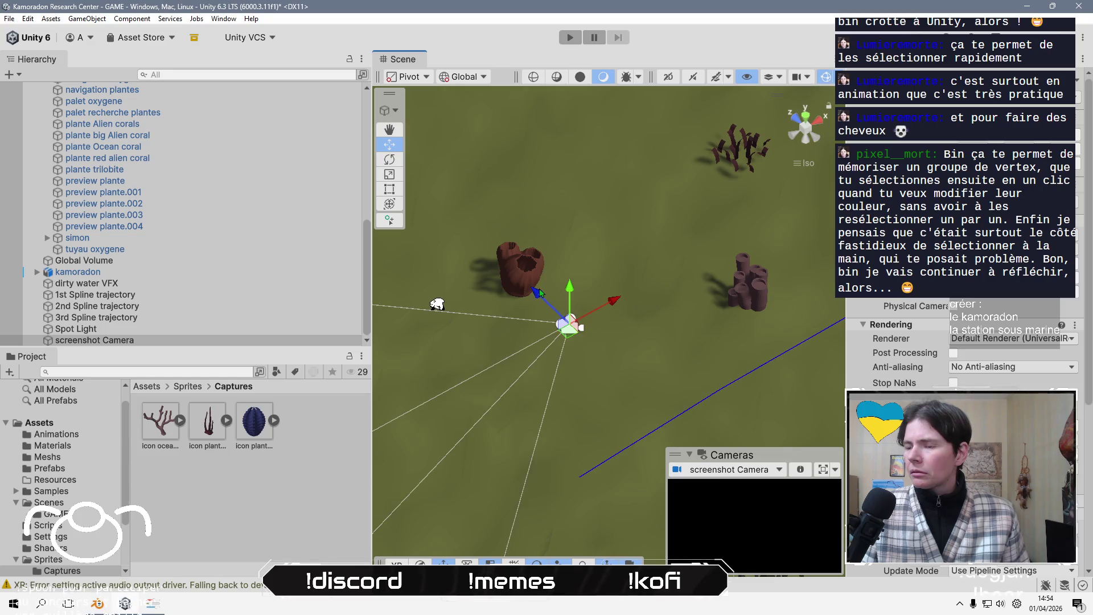
# Rotate the screenshot Camera toward the brown coral, then raise and shift it to reframe
pyautogui.click(389, 160)
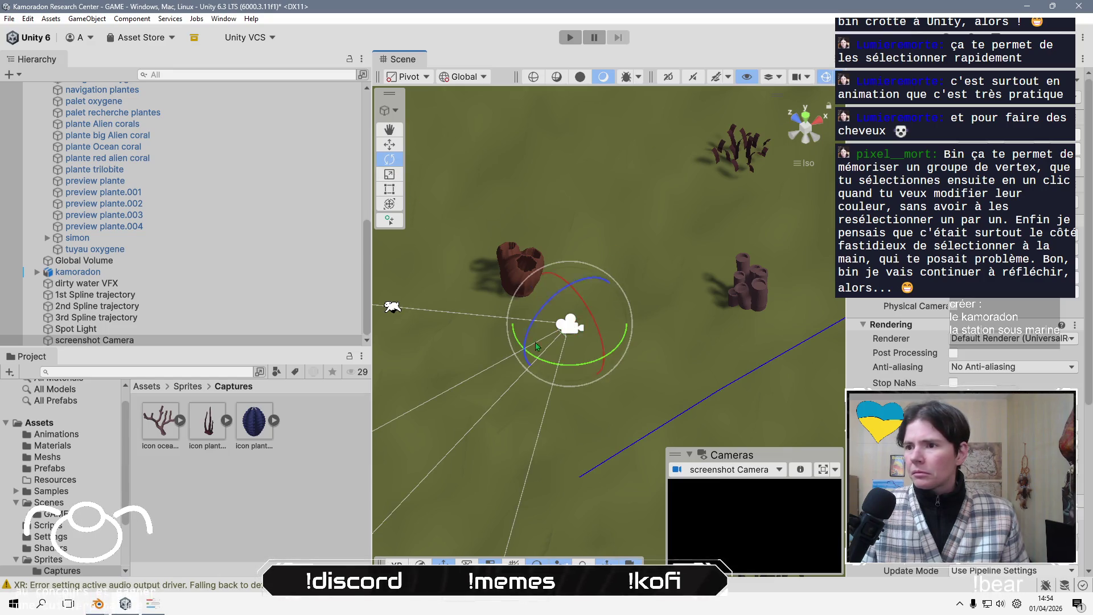
pyautogui.moveTo(592, 364)
pyautogui.mouseDown()
pyautogui.moveTo(546, 376)
pyautogui.moveTo(423, 301)
pyautogui.moveTo(441, 260)
pyautogui.mouseUp()
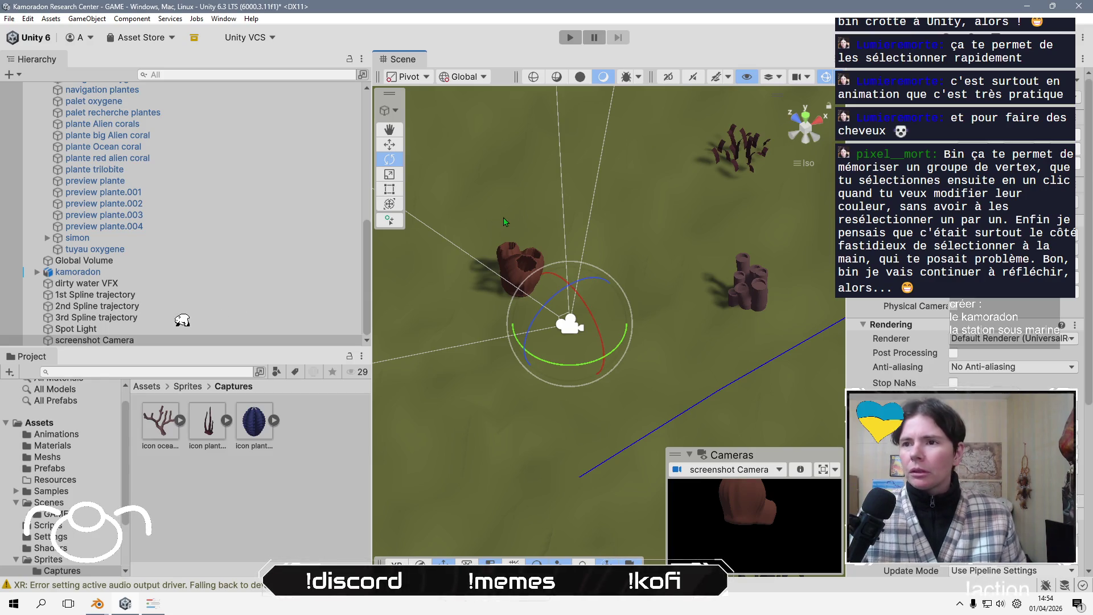
pyautogui.click(390, 145)
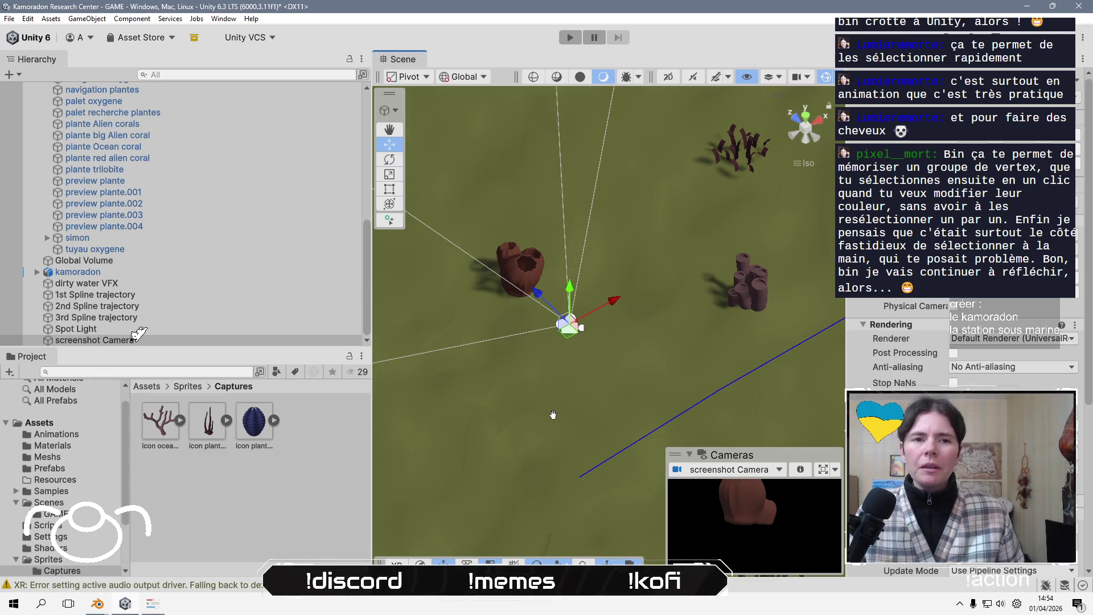
pyautogui.moveTo(587, 329); pyautogui.dragTo(594, 307)
pyautogui.moveTo(584, 364)
pyautogui.mouseDown()
pyautogui.moveTo(626, 336)
pyautogui.moveTo(674, 341)
pyautogui.moveTo(524, 302)
pyautogui.moveTo(453, 260)
pyautogui.mouseUp()
# Slide the screenshot Camera sideways and re-aim it at the coral from a new angle
pyautogui.click(390, 161)
pyautogui.click(386, 143)
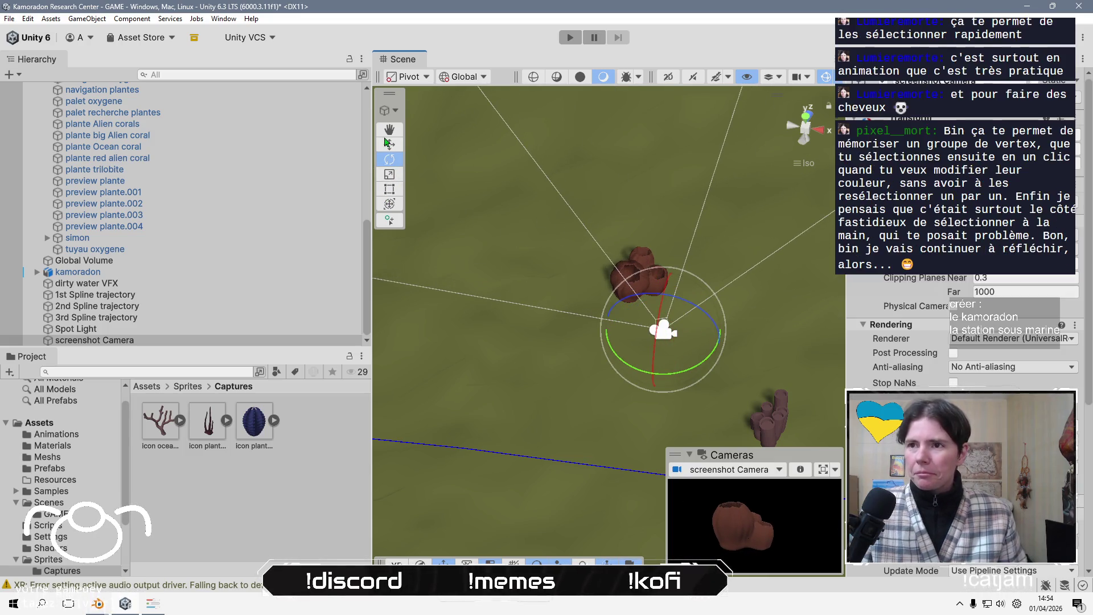
pyautogui.moveTo(672, 339)
pyautogui.mouseDown()
pyautogui.moveTo(686, 341)
pyautogui.moveTo(664, 363)
pyautogui.moveTo(673, 360)
pyautogui.mouseUp()
pyautogui.click(389, 159)
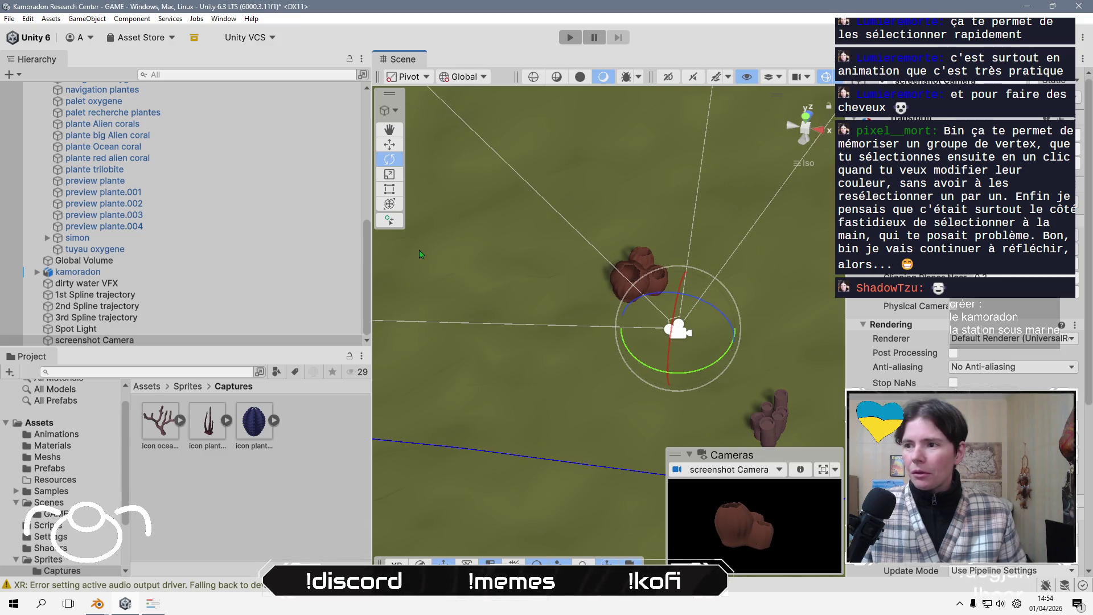
pyautogui.press('w')
pyautogui.moveTo(604, 342)
pyautogui.mouseDown()
pyautogui.moveTo(534, 330)
pyautogui.moveTo(626, 359)
pyautogui.moveTo(648, 347)
pyautogui.moveTo(630, 359)
pyautogui.mouseUp()
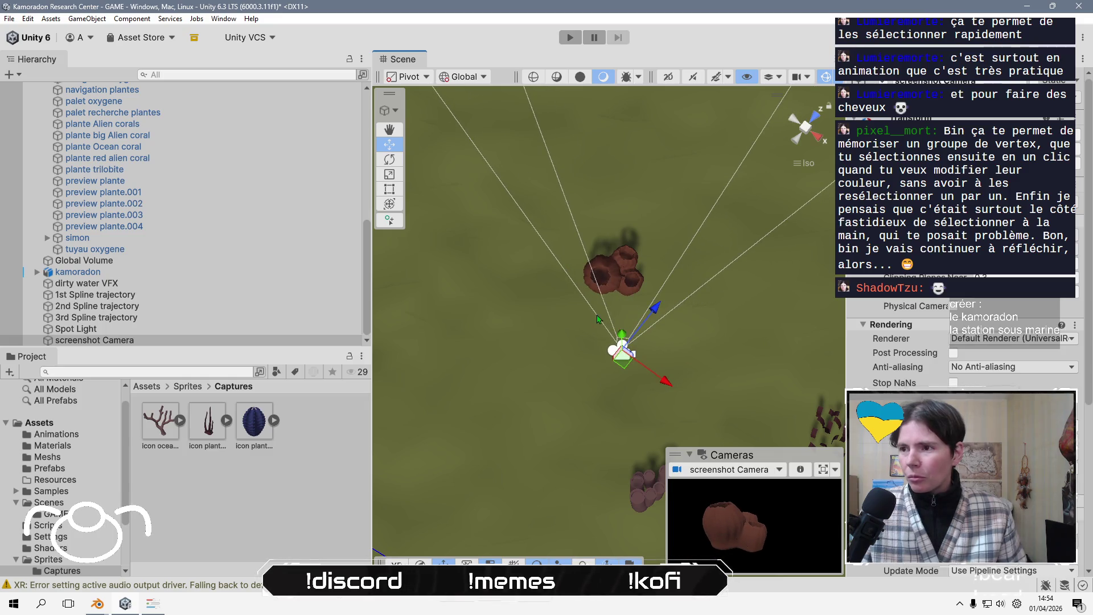
pyautogui.click(390, 159)
pyautogui.moveTo(626, 405); pyautogui.dragTo(642, 403)
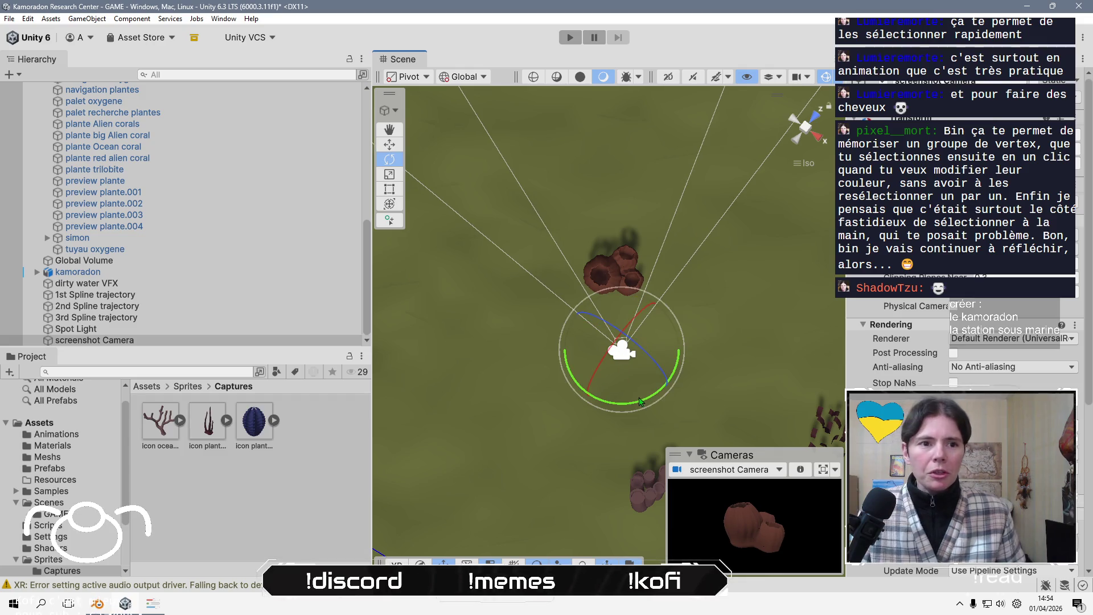
# Nudge the screenshot Camera into final position on the coral, then deselect it
pyautogui.moveTo(566, 462); pyautogui.dragTo(601, 393)
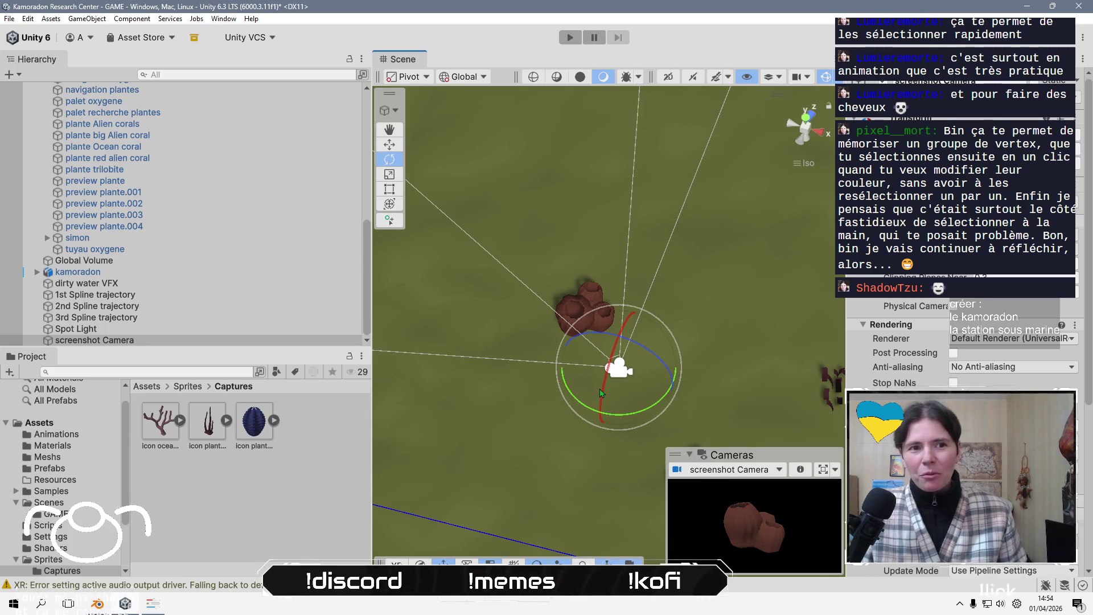
pyautogui.press('w')
pyautogui.moveTo(602, 393)
pyautogui.mouseDown()
pyautogui.moveTo(702, 402)
pyautogui.moveTo(705, 369)
pyautogui.mouseUp()
pyautogui.moveTo(699, 405); pyautogui.dragTo(690, 405)
pyautogui.moveTo(692, 359); pyautogui.dragTo(692, 356)
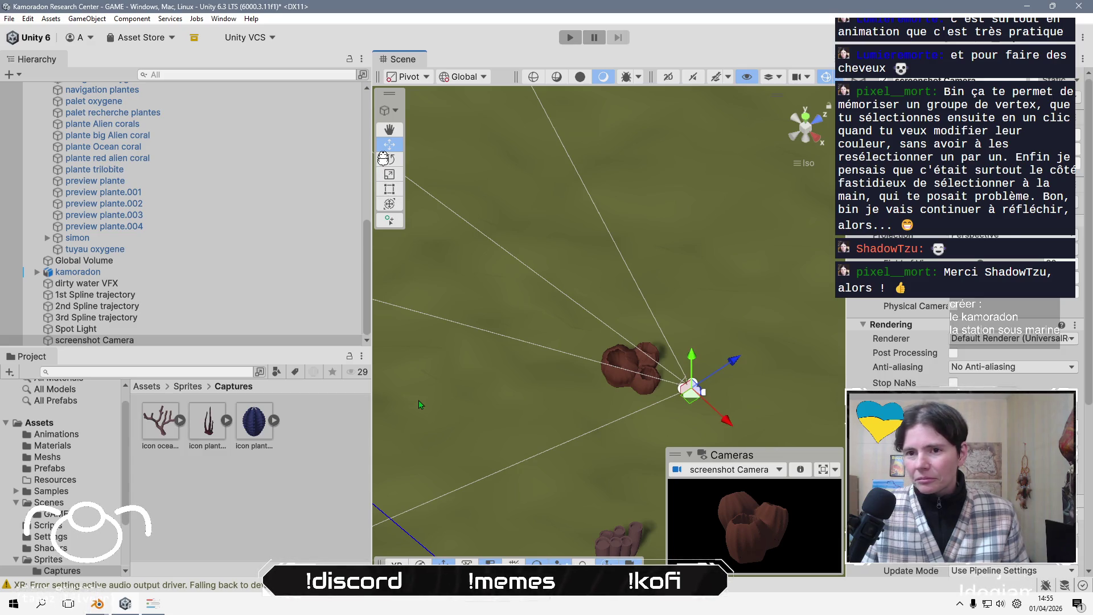
pyautogui.click(268, 499)
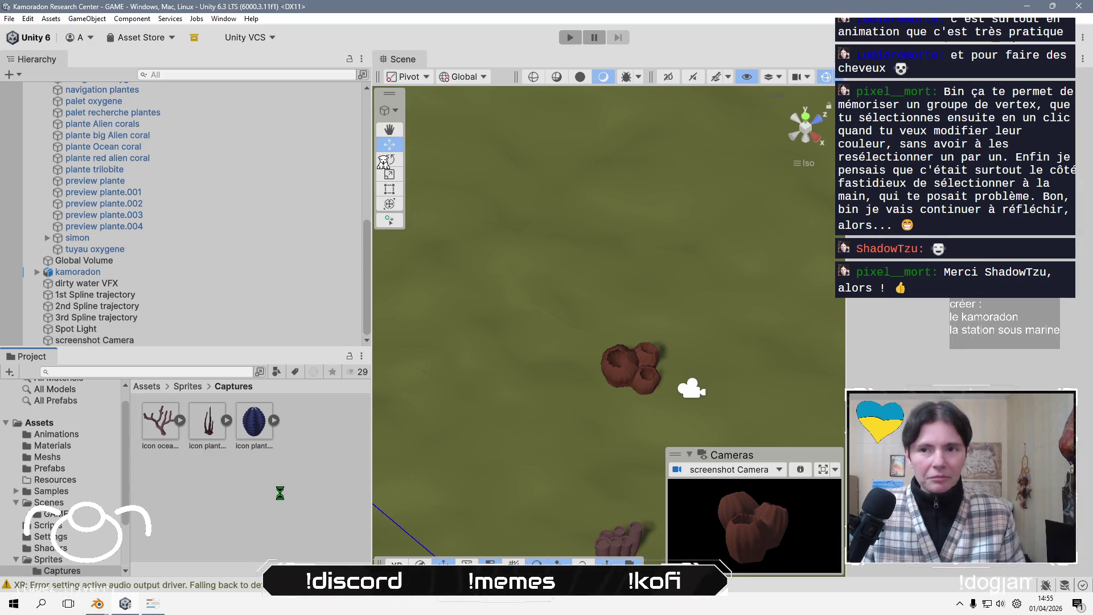
# Run Play mode briefly to capture the brown coral as camera_screenshot, then stop
pyautogui.click(570, 37)
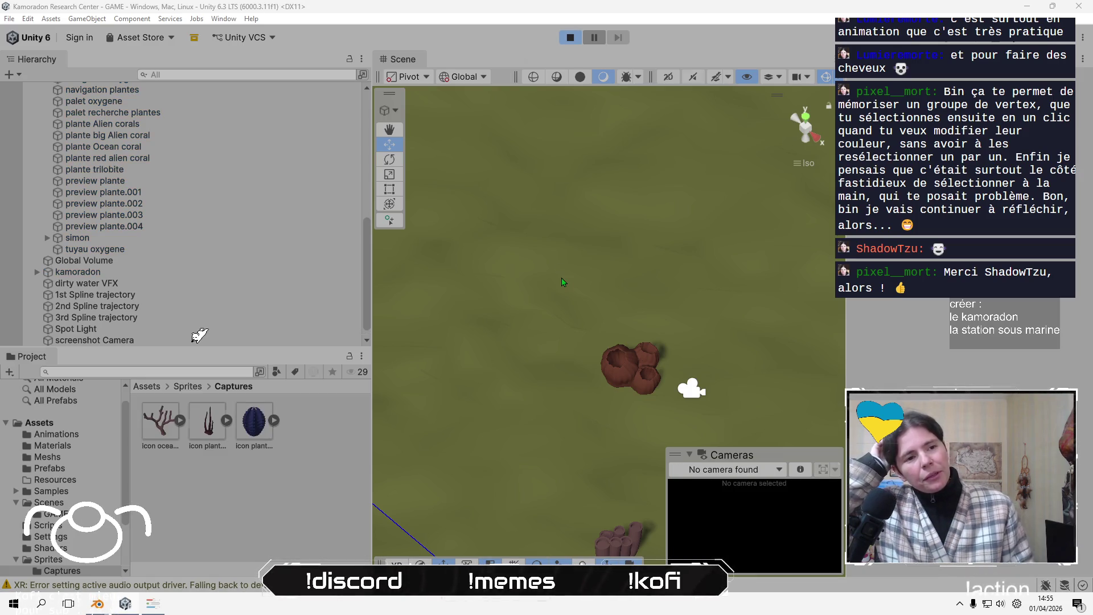
pyautogui.click(570, 38)
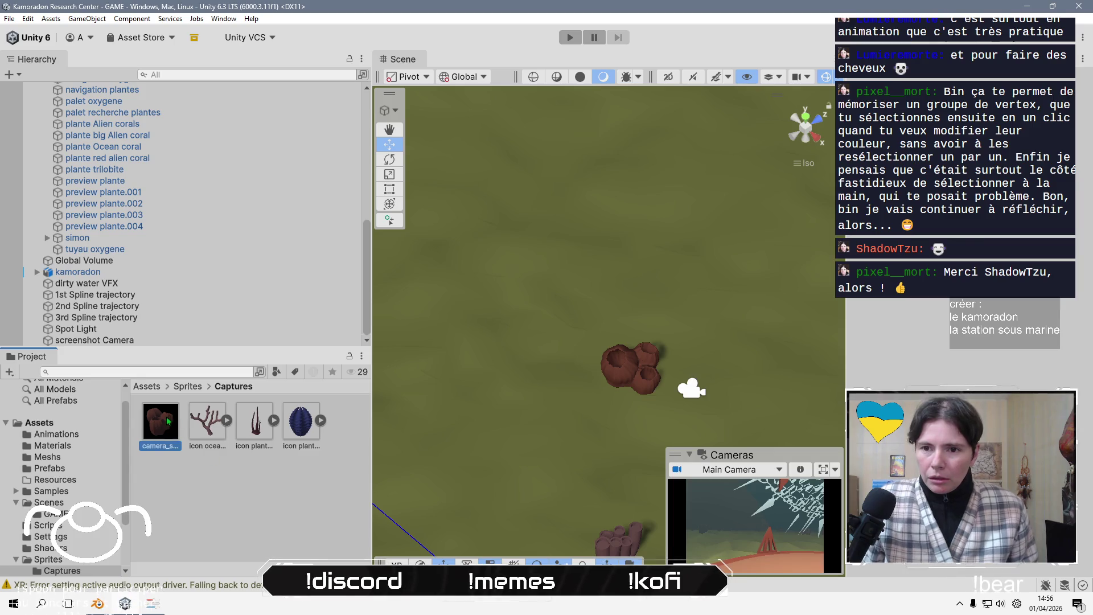
# Copy the plante Alien corals name from the Hierarchy
pyautogui.click(166, 417)
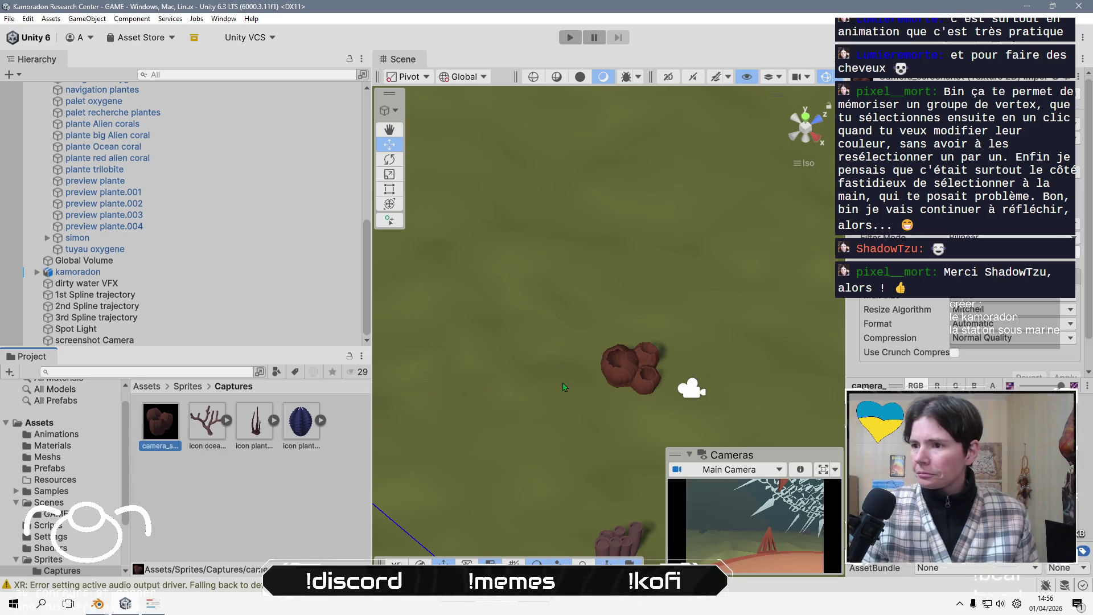
pyautogui.click(626, 382)
pyautogui.click(627, 383)
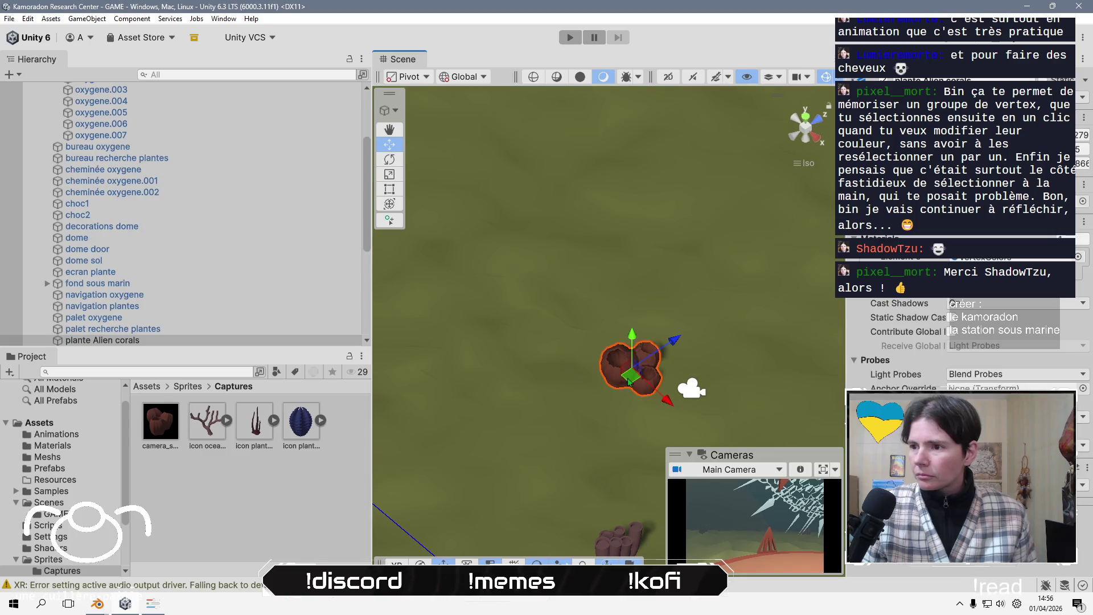
pyautogui.click(168, 338)
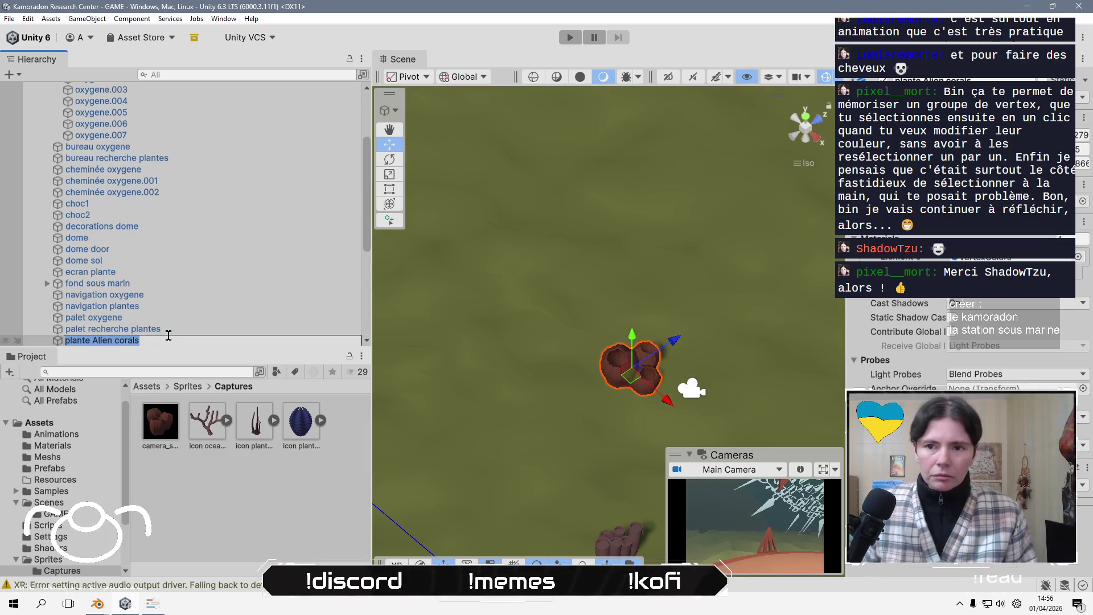
pyautogui.press('Return')
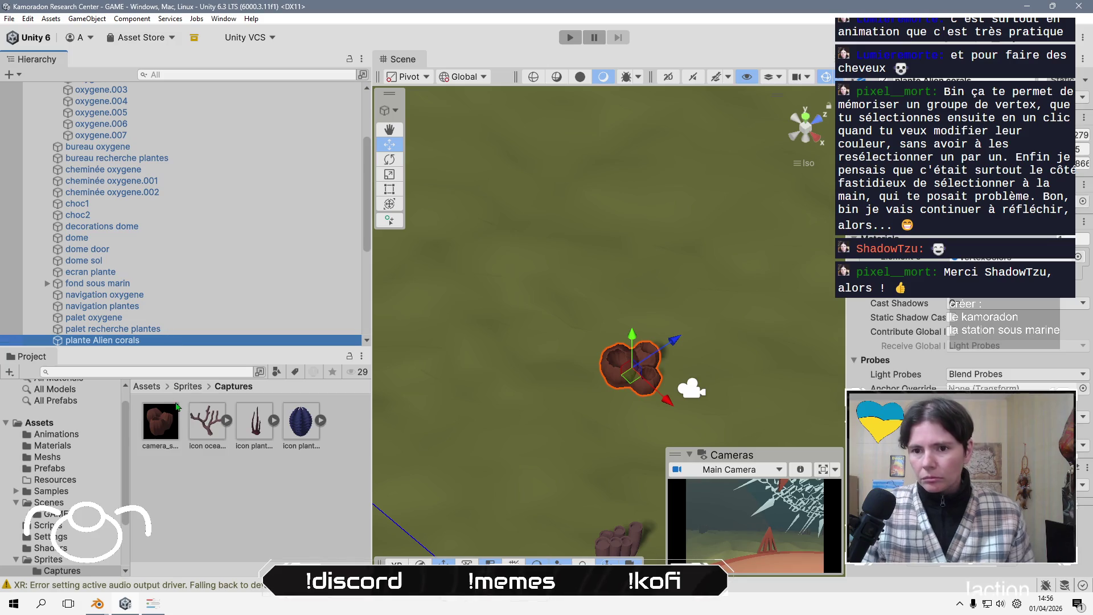
# Rename the camera_screenshot capture to Icon plante Alien corals using the pasted name
pyautogui.click(173, 407)
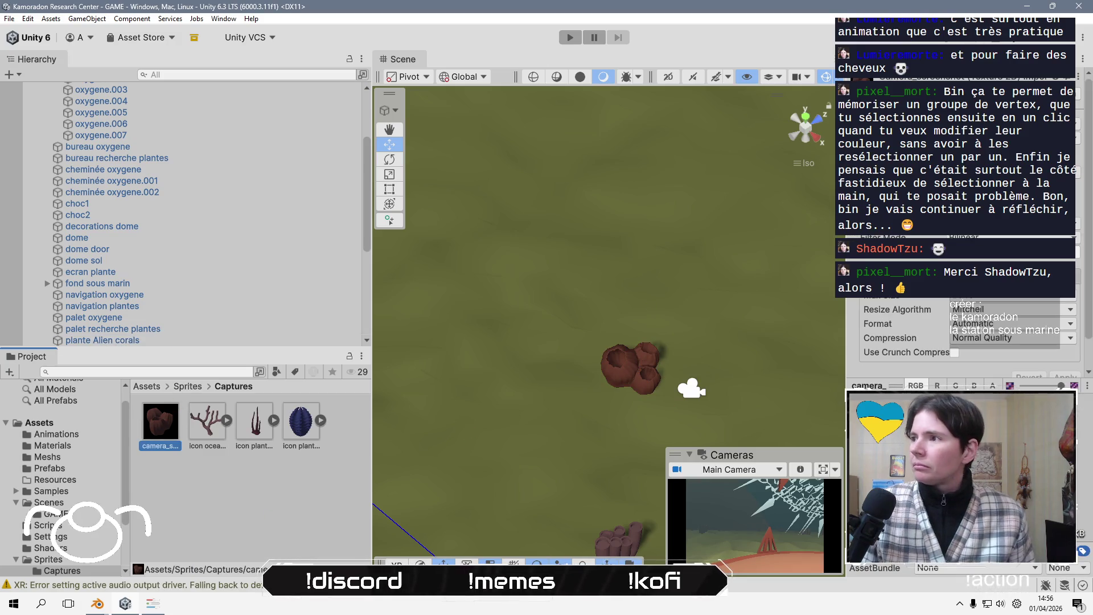
pyautogui.scroll(2, 968, 336)
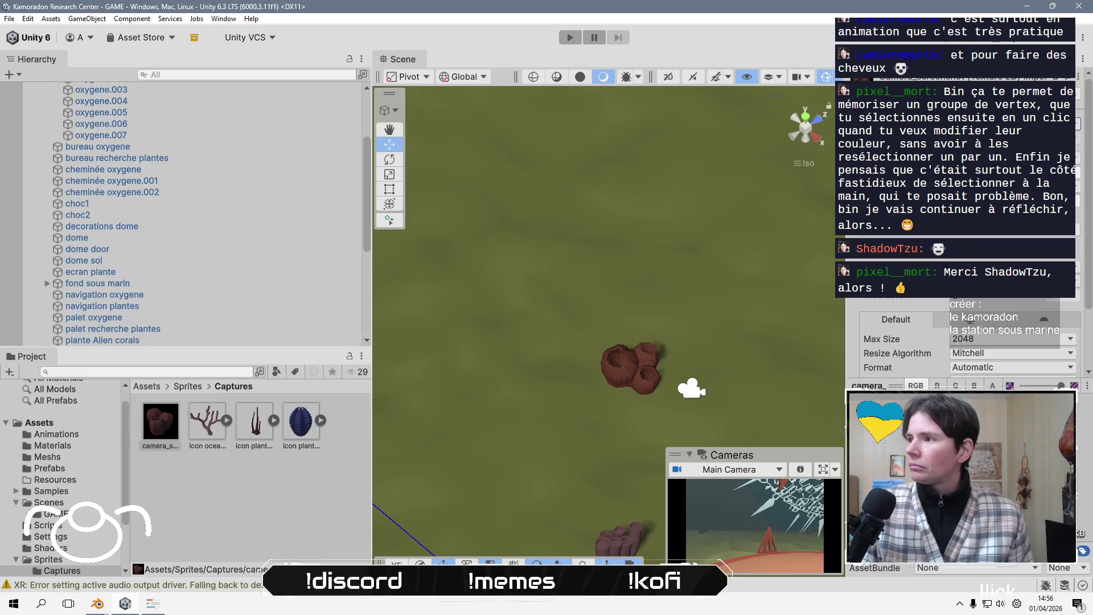
pyautogui.scroll(-3, 1005, 365)
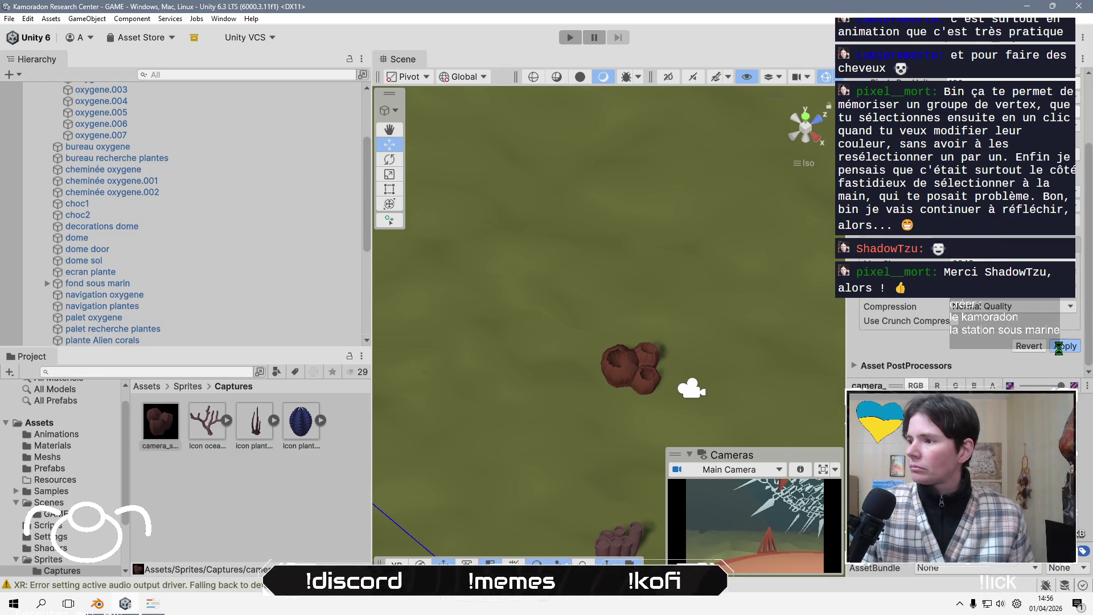
pyautogui.click(187, 494)
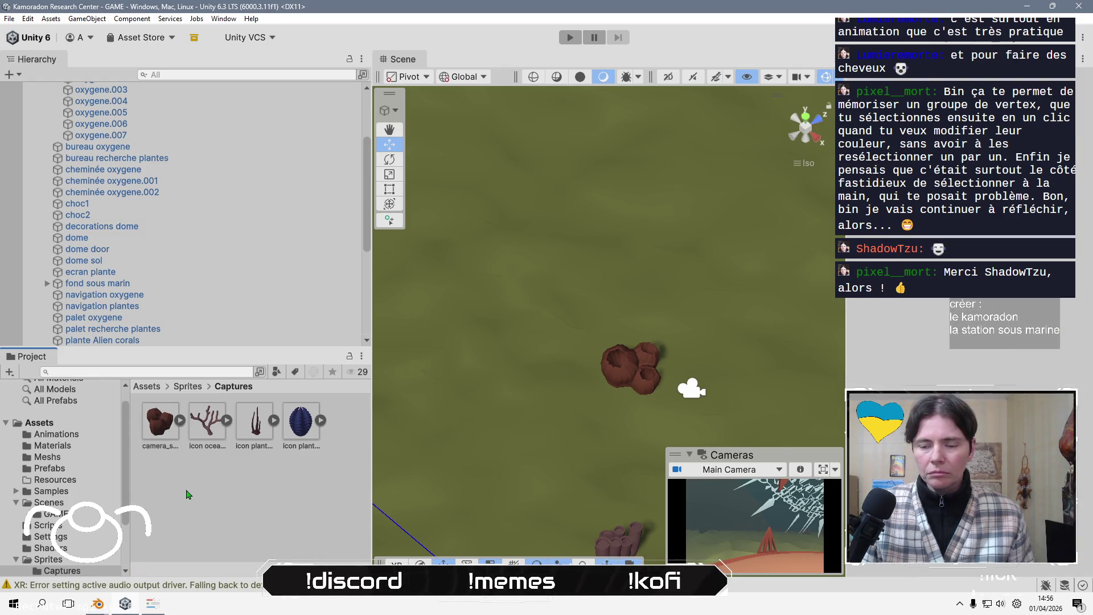
pyautogui.click(163, 412)
pyautogui.press('F2')
pyautogui.hotkey('ctrl', 'v')
pyautogui.press('Home')
pyautogui.write('ic')
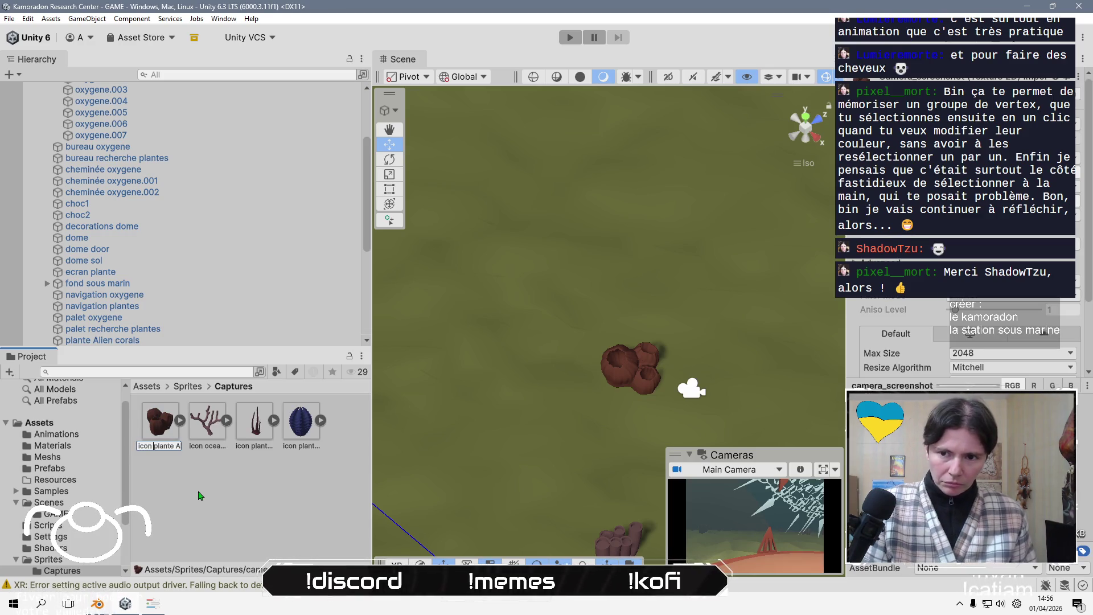
pyautogui.click(198, 496)
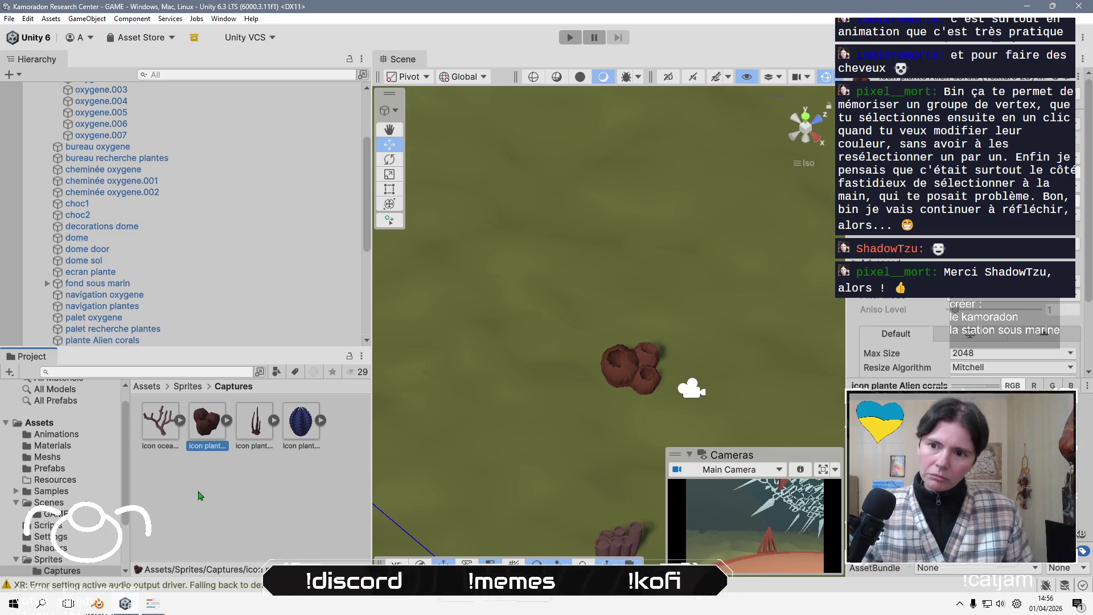
pyautogui.scroll(-3, 267, 302)
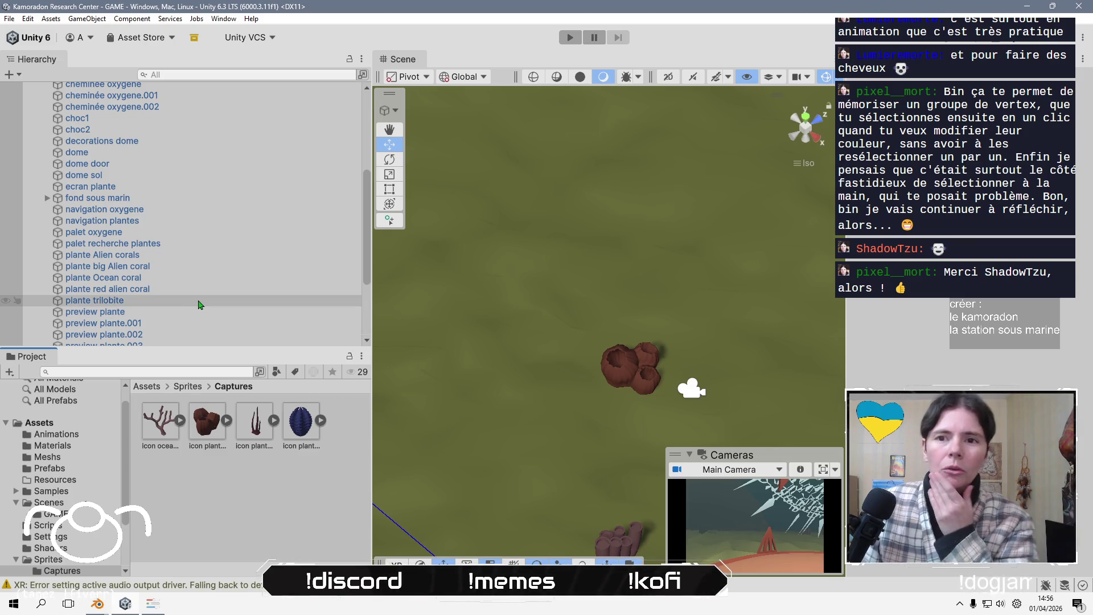
# Frame the preview plante, plante Alien corals and plante big Alien coral objects in the scene
pyautogui.doubleClick(178, 312)
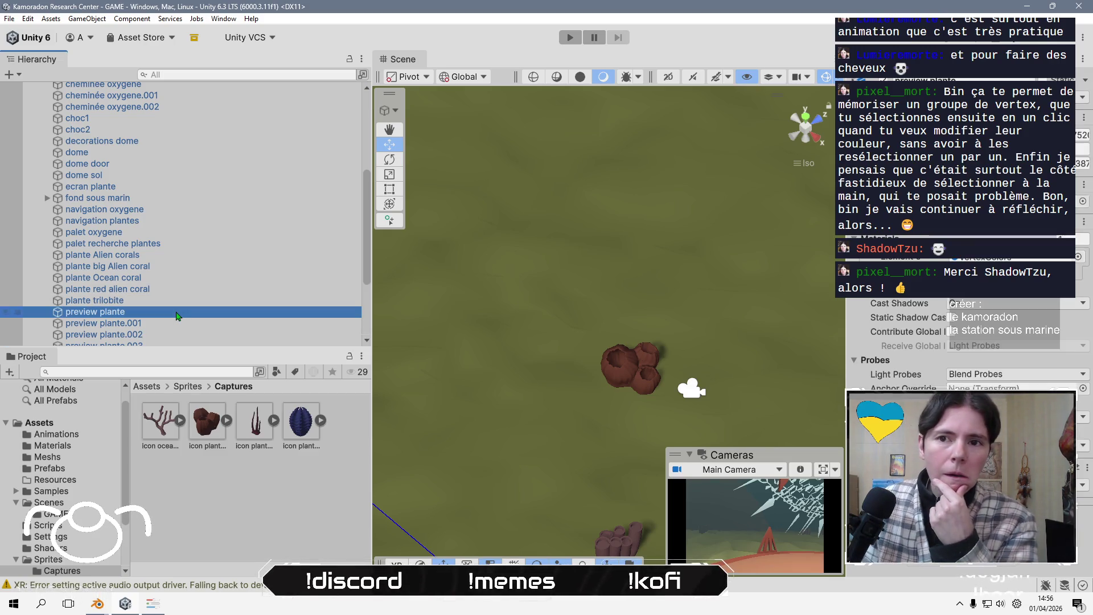
pyautogui.scroll(-3, 159, 271)
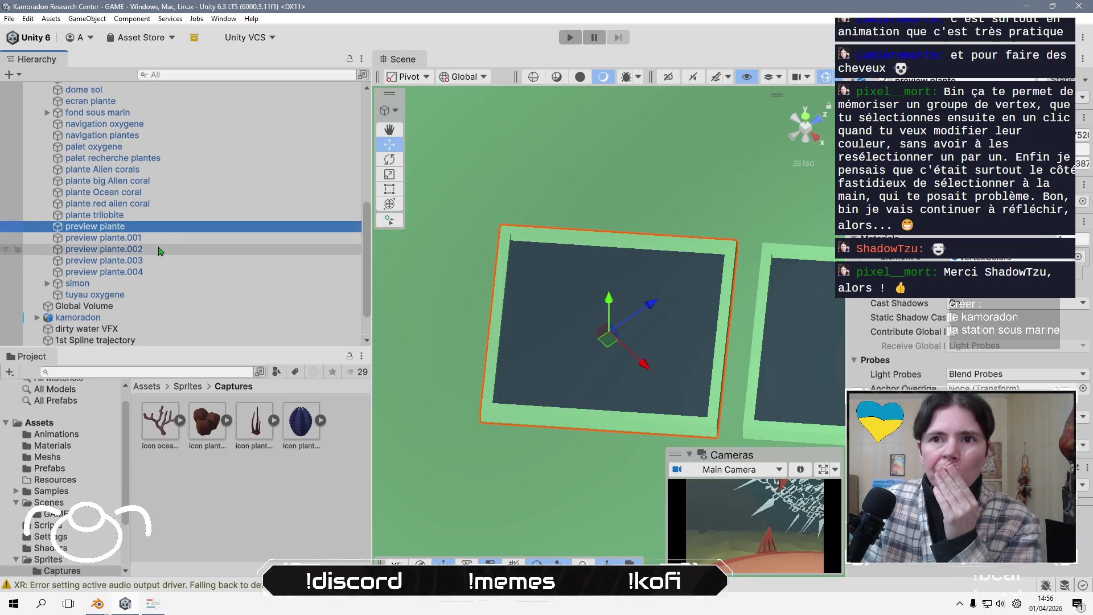
pyautogui.doubleClick(174, 170)
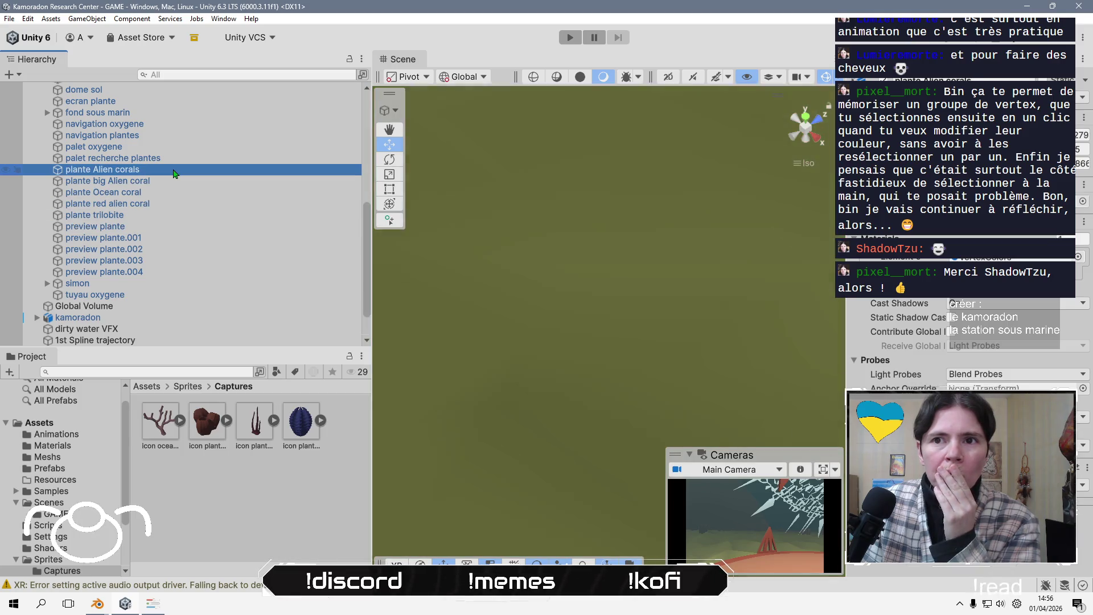
pyautogui.doubleClick(157, 181)
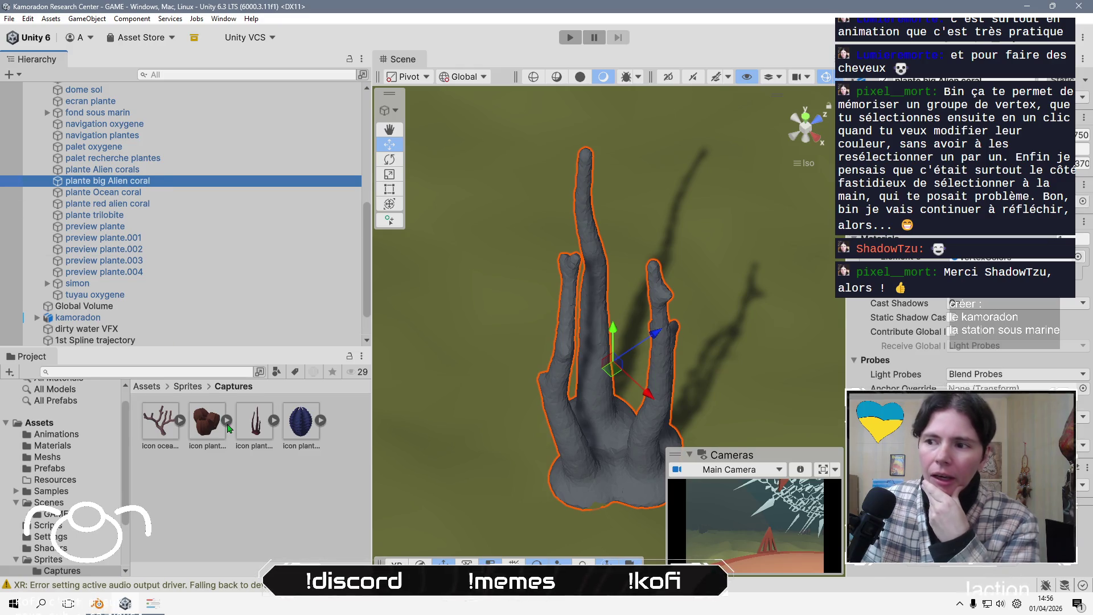
pyautogui.scroll(-2, 237, 286)
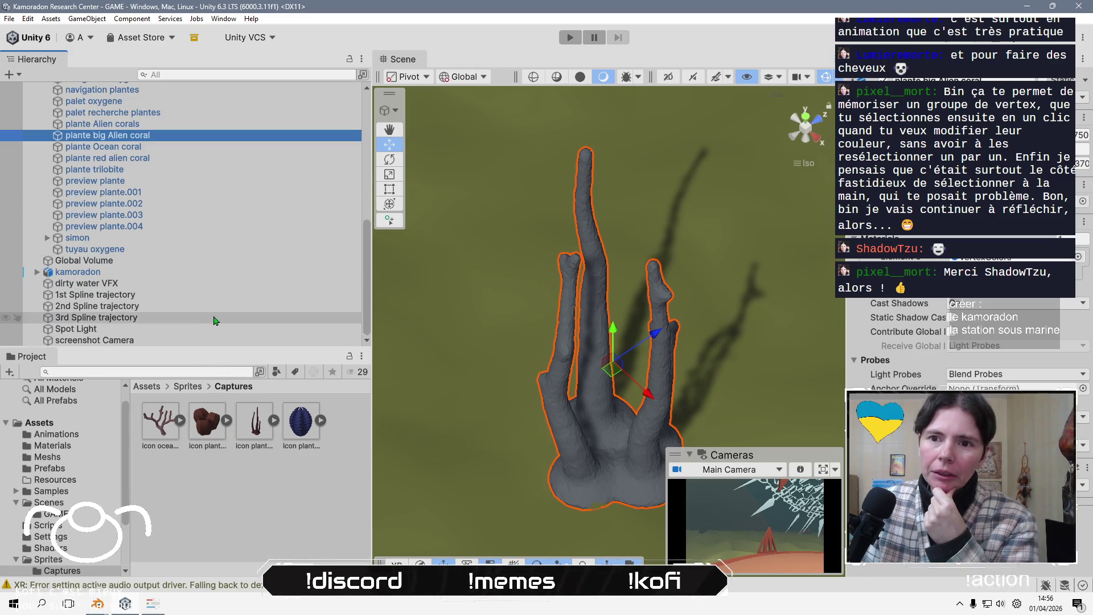
# Click through the coral plants in the Hierarchy, ending with screenshot Camera selected
pyautogui.click(239, 340)
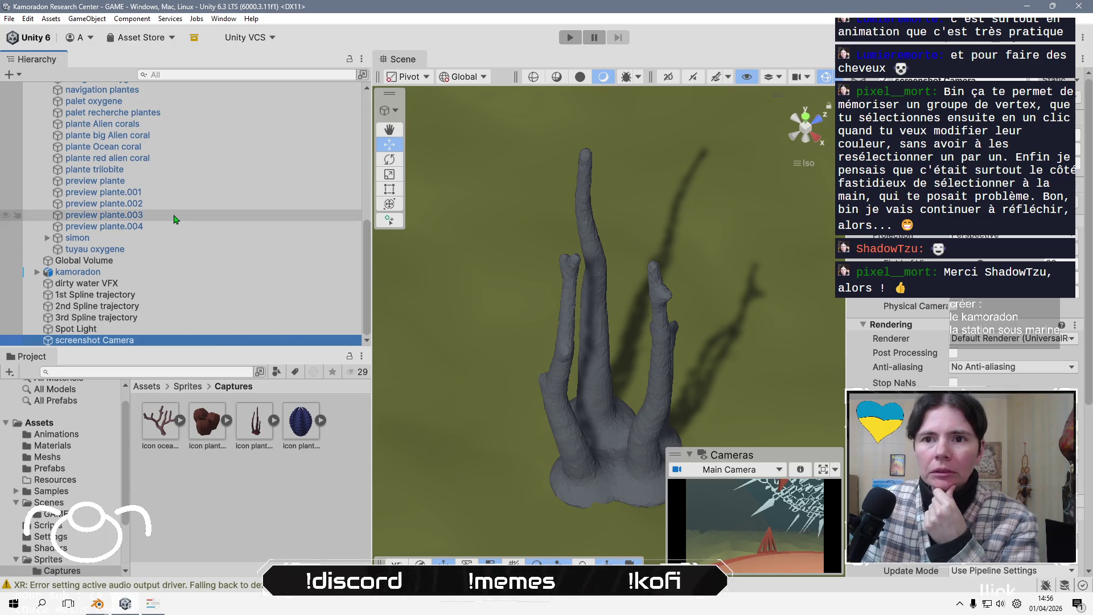
pyautogui.click(180, 171)
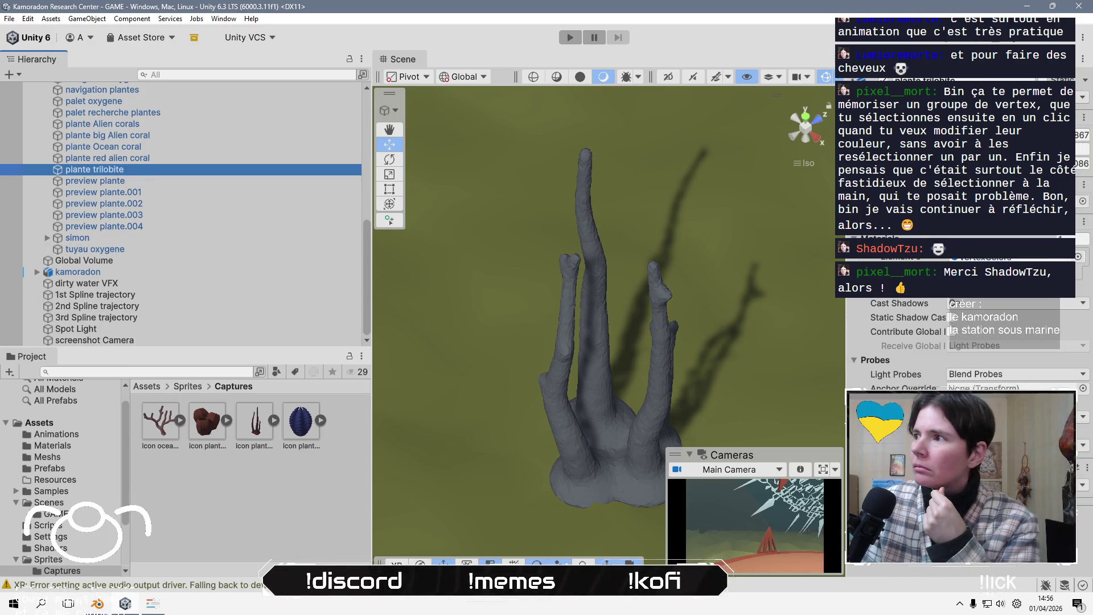
pyautogui.click(206, 160)
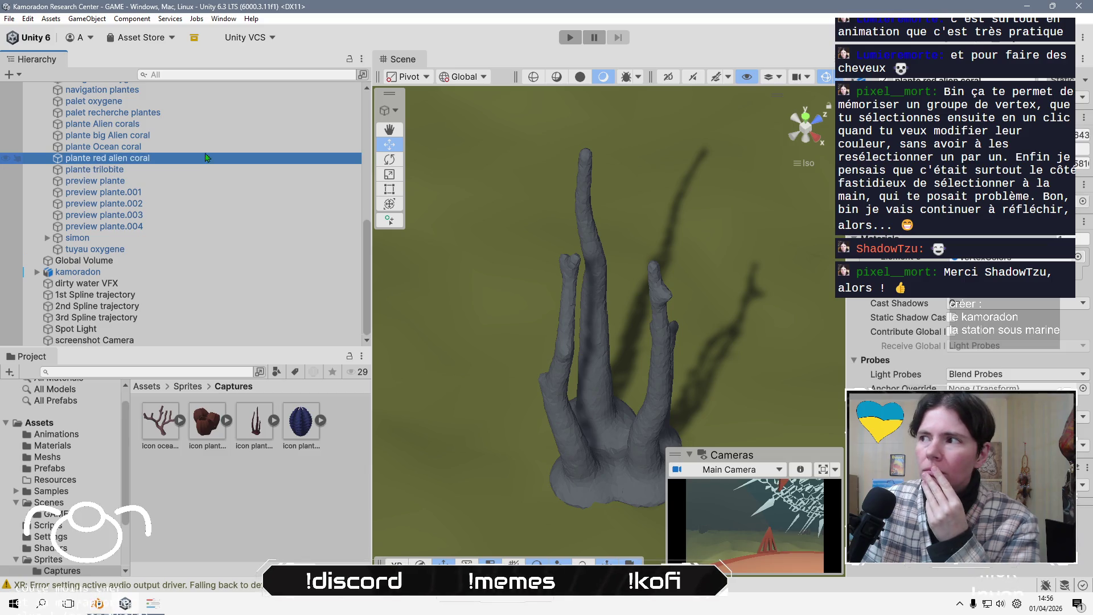
pyautogui.click(210, 149)
pyautogui.click(208, 136)
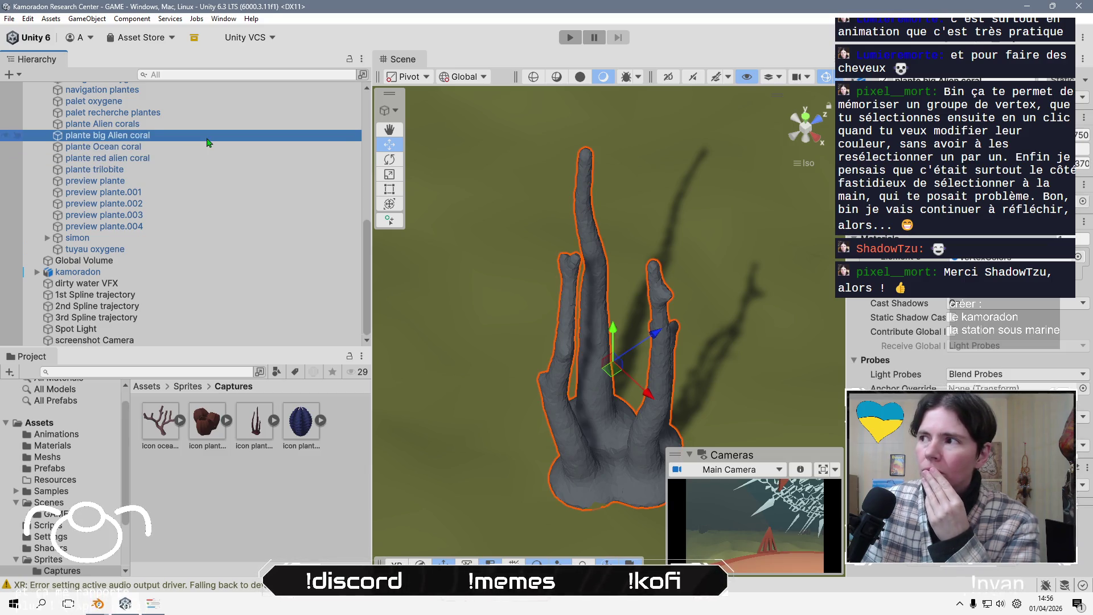
pyautogui.click(209, 125)
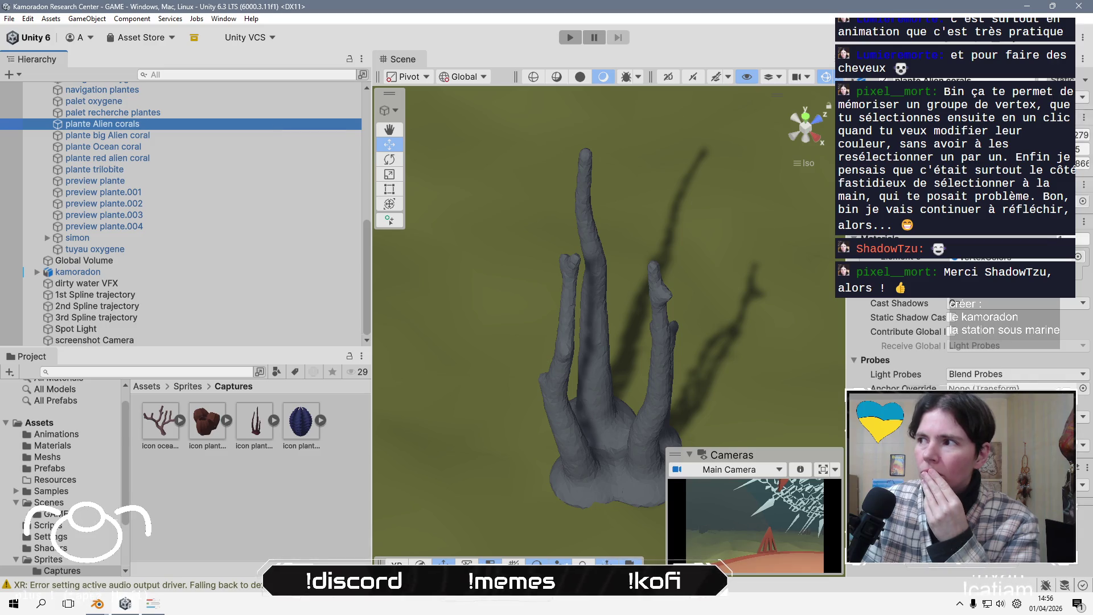
pyautogui.click(218, 135)
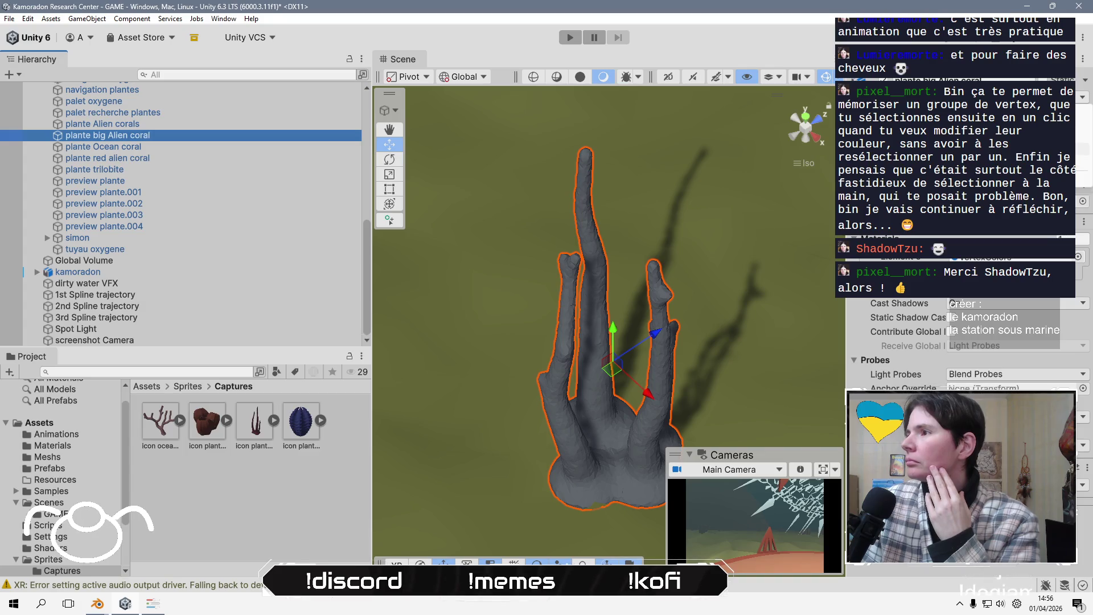
pyautogui.click(166, 340)
# Frame the screenshot Camera and set the Cameras preview to screenshot Camera
pyautogui.press('f')
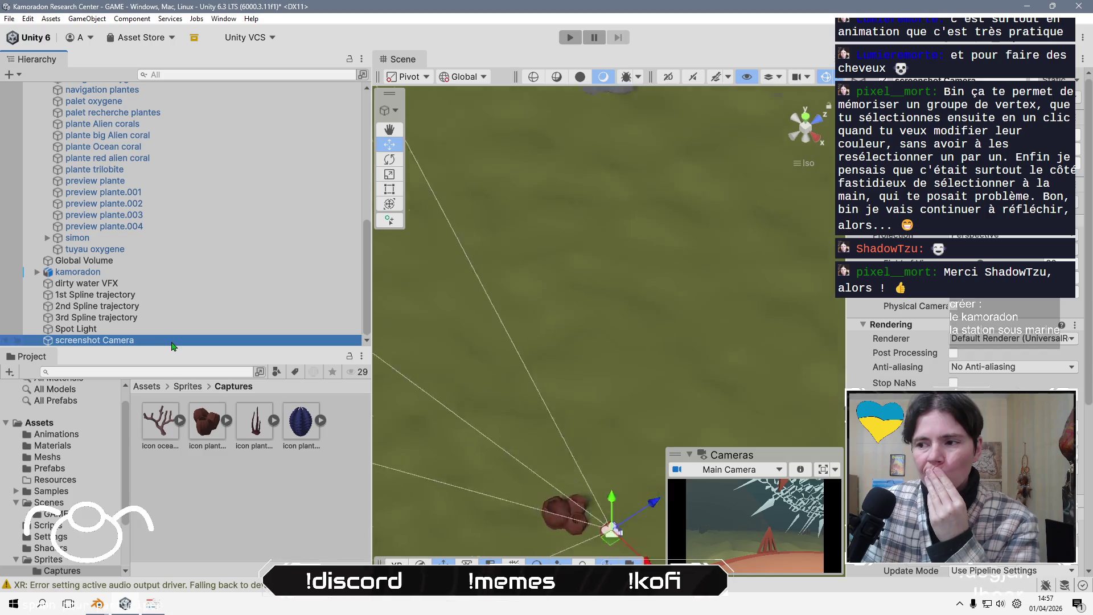
pyautogui.moveTo(628, 287)
pyautogui.mouseDown()
pyautogui.moveTo(701, 302)
pyautogui.moveTo(655, 308)
pyautogui.moveTo(627, 296)
pyautogui.moveTo(706, 227)
pyautogui.moveTo(690, 214)
pyautogui.mouseUp()
pyautogui.click(735, 469)
pyautogui.click(726, 501)
pyautogui.scroll(-3, 690, 214)
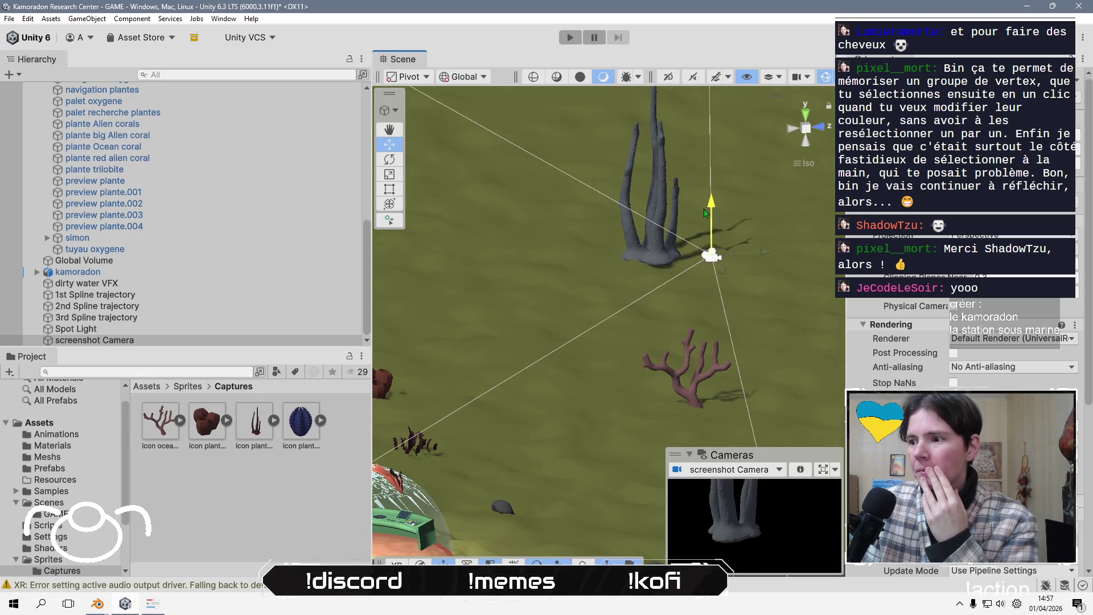
pyautogui.scroll(-2, 700, 171)
# Move the screenshot Camera to frame the tall grey coral and start Play mode
pyautogui.moveTo(720, 224); pyautogui.dragTo(735, 225)
pyautogui.moveTo(724, 171); pyautogui.dragTo(746, 228)
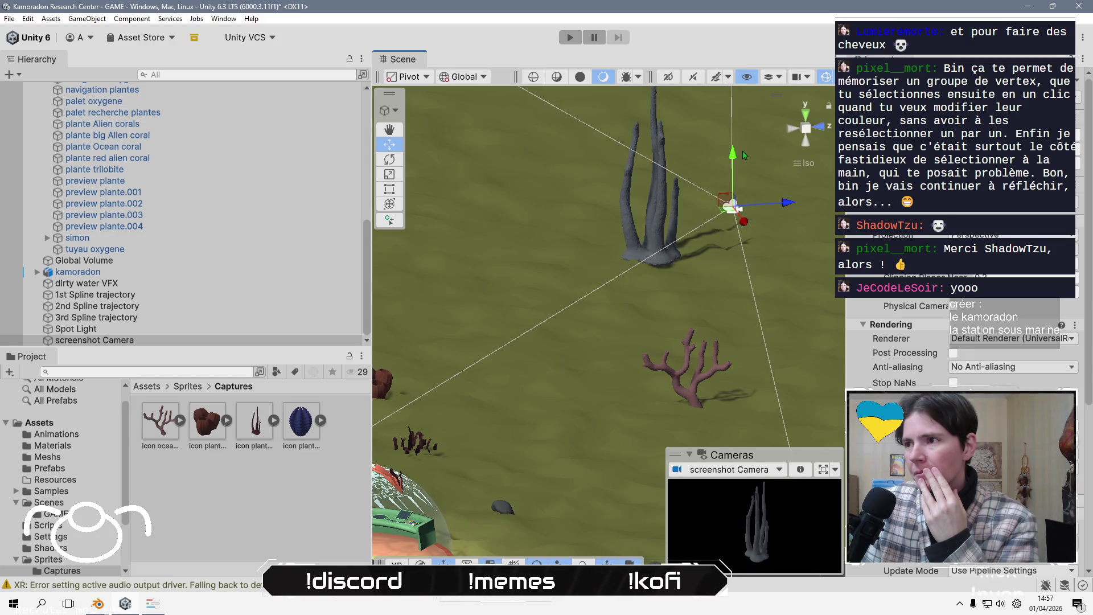
pyautogui.moveTo(734, 158); pyautogui.dragTo(733, 152)
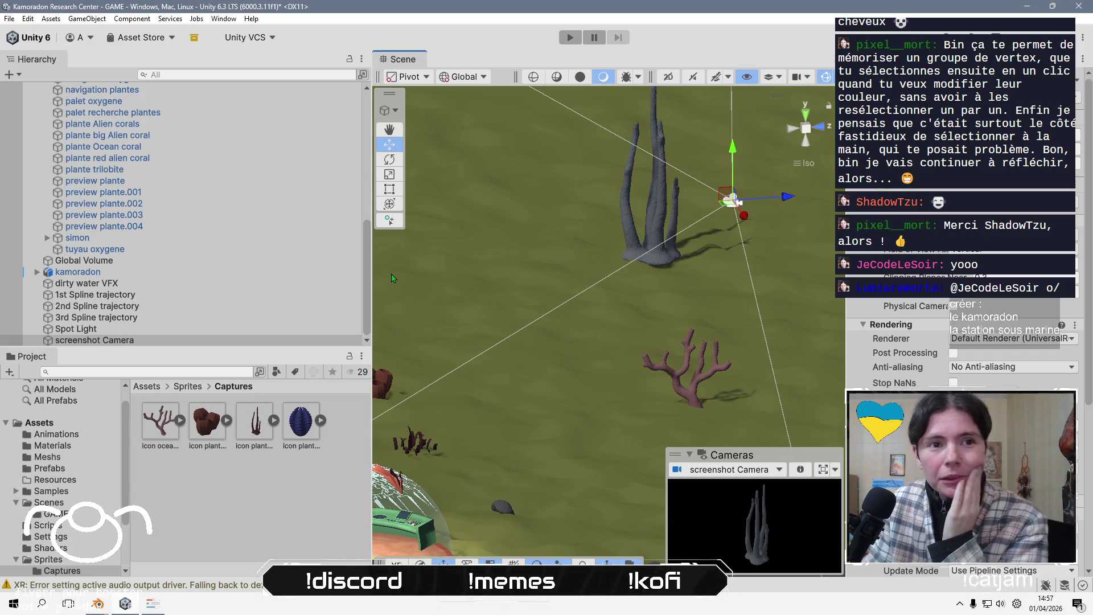
pyautogui.click(213, 492)
pyautogui.click(570, 37)
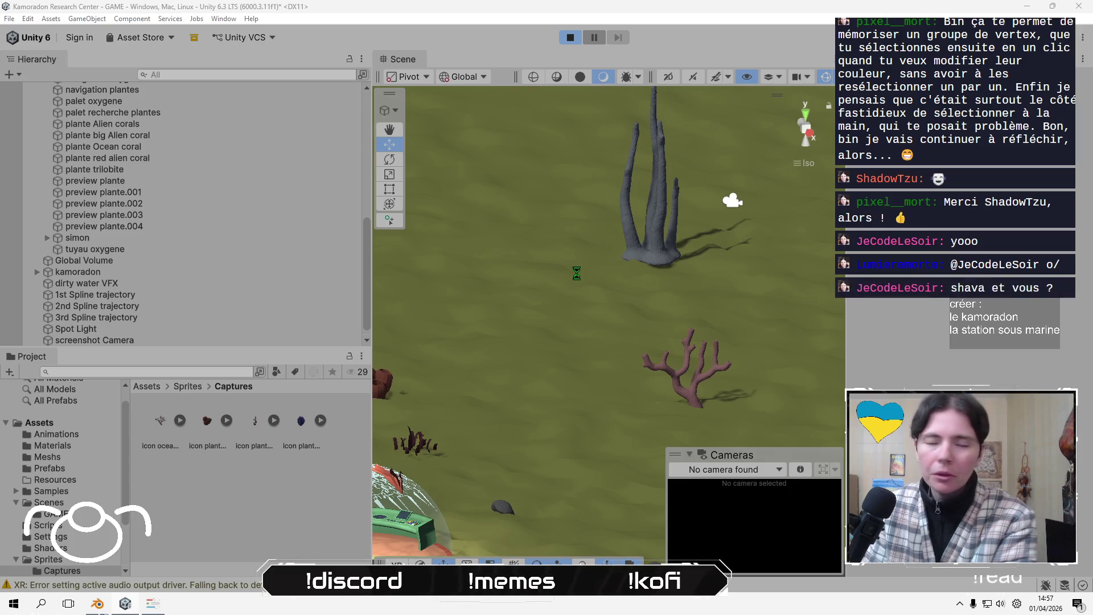
# Stop the running scene with the toolbar Stop button
pyautogui.click(573, 41)
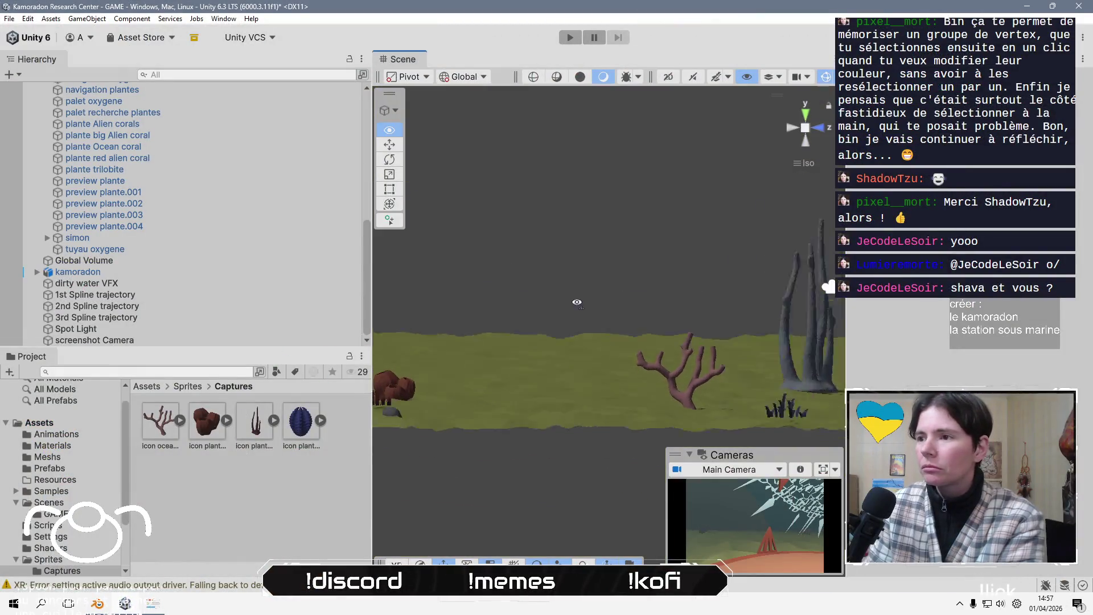
pyautogui.scroll(6, 206, 227)
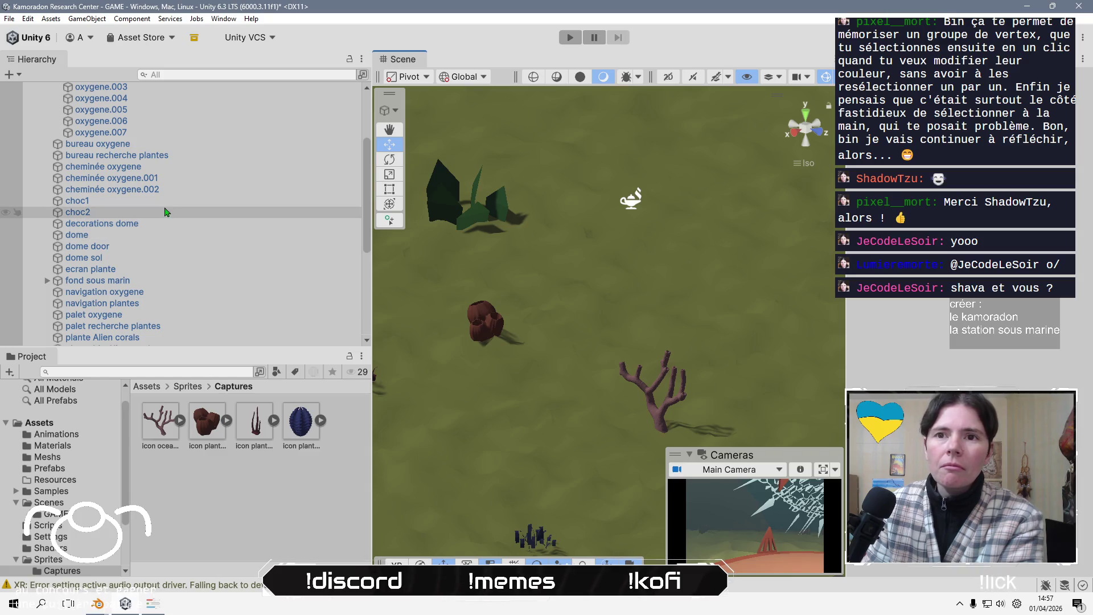
# Frame choc1 and orbit to look up into the dome's shattered glass
pyautogui.click(205, 200)
pyautogui.press('f')
pyautogui.moveTo(646, 349); pyautogui.dragTo(537, 426)
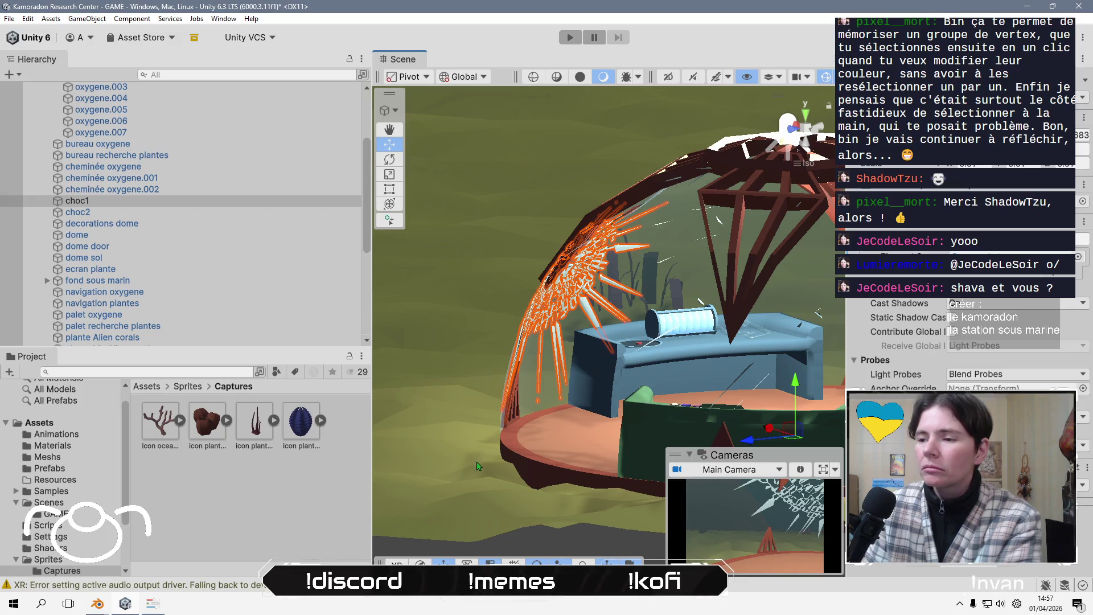
pyautogui.click(606, 400)
pyautogui.scroll(3, 658, 402)
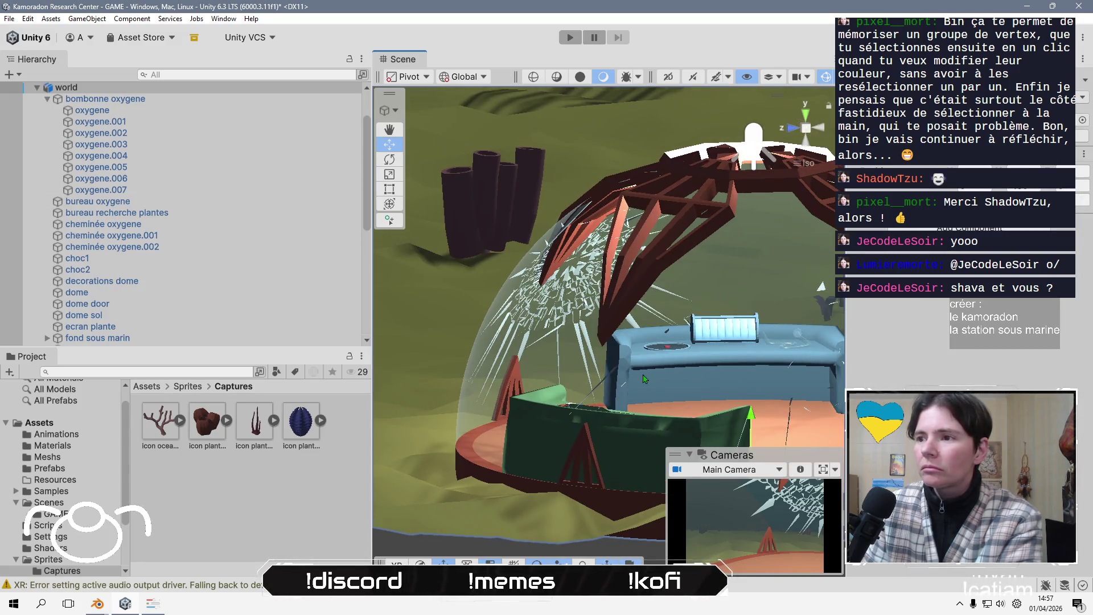
pyautogui.scroll(3, 678, 371)
pyautogui.moveTo(678, 372)
pyautogui.mouseDown()
pyautogui.moveTo(497, 315)
pyautogui.moveTo(621, 344)
pyautogui.moveTo(767, 338)
pyautogui.moveTo(496, 337)
pyautogui.moveTo(545, 342)
pyautogui.moveTo(660, 451)
pyautogui.moveTo(482, 281)
pyautogui.moveTo(612, 378)
pyautogui.mouseUp()
# Clear the selection and select the new camera capture in Captures
pyautogui.click(220, 522)
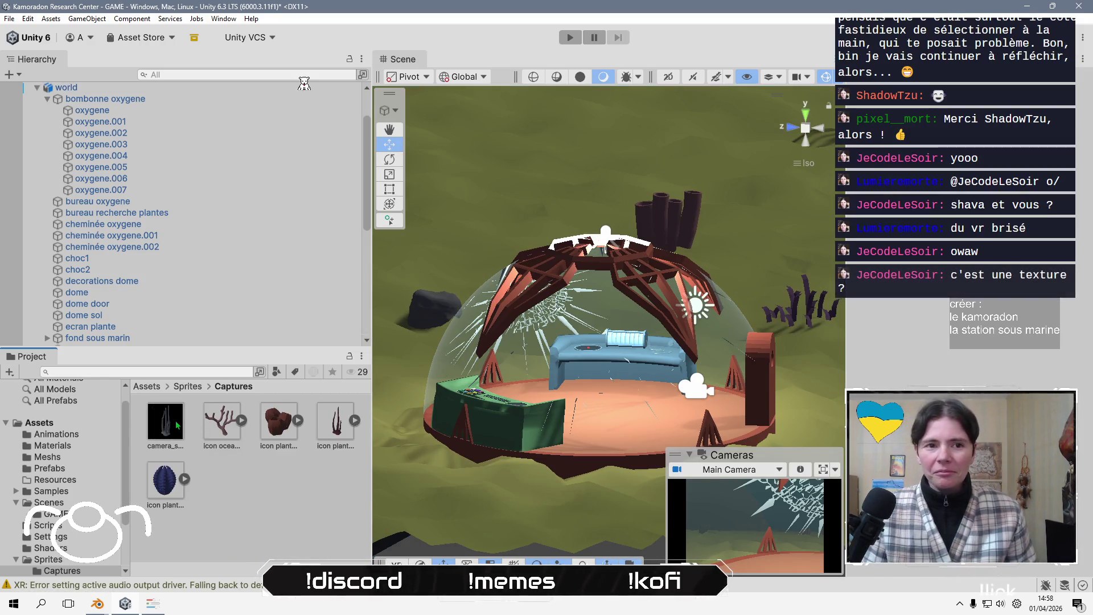
pyautogui.click(238, 498)
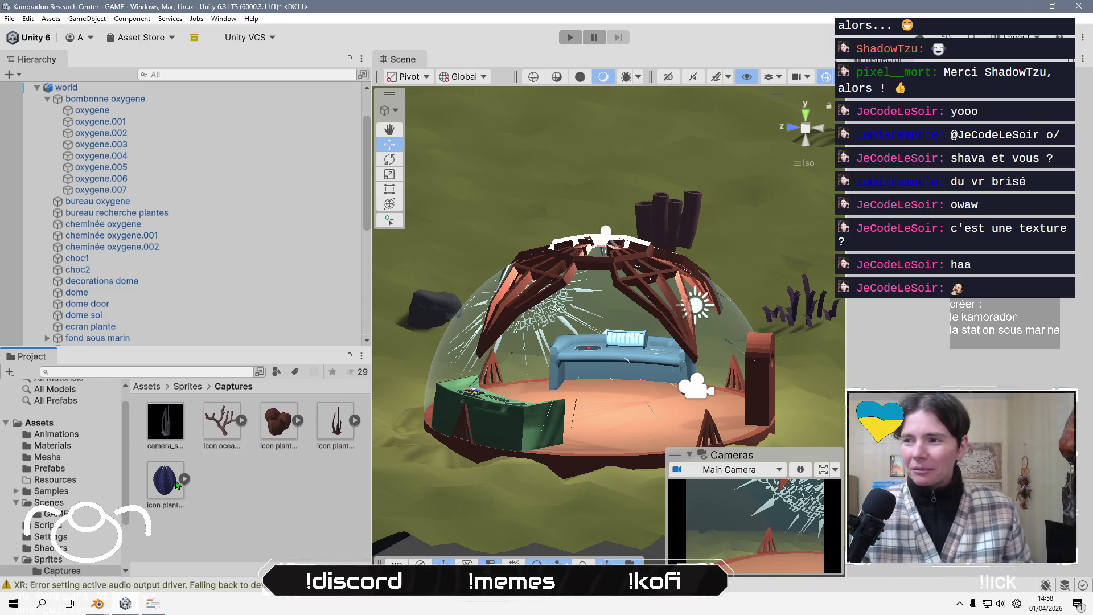
pyautogui.click(183, 439)
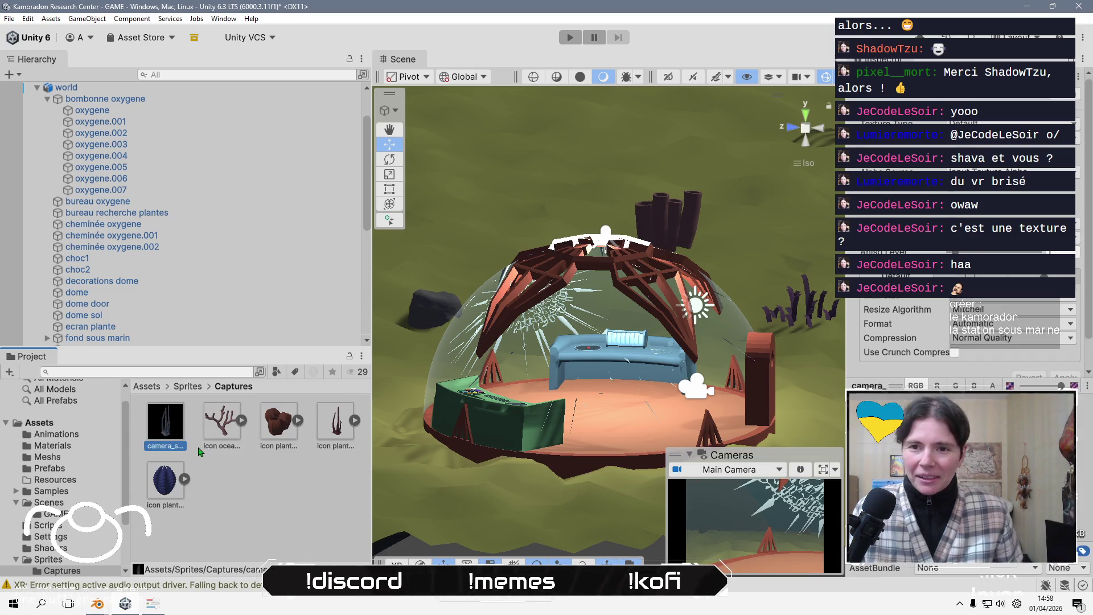
# Rename the new capture to Icon plante big Alien coral using the copied Hierarchy name
pyautogui.scroll(-6, 182, 228)
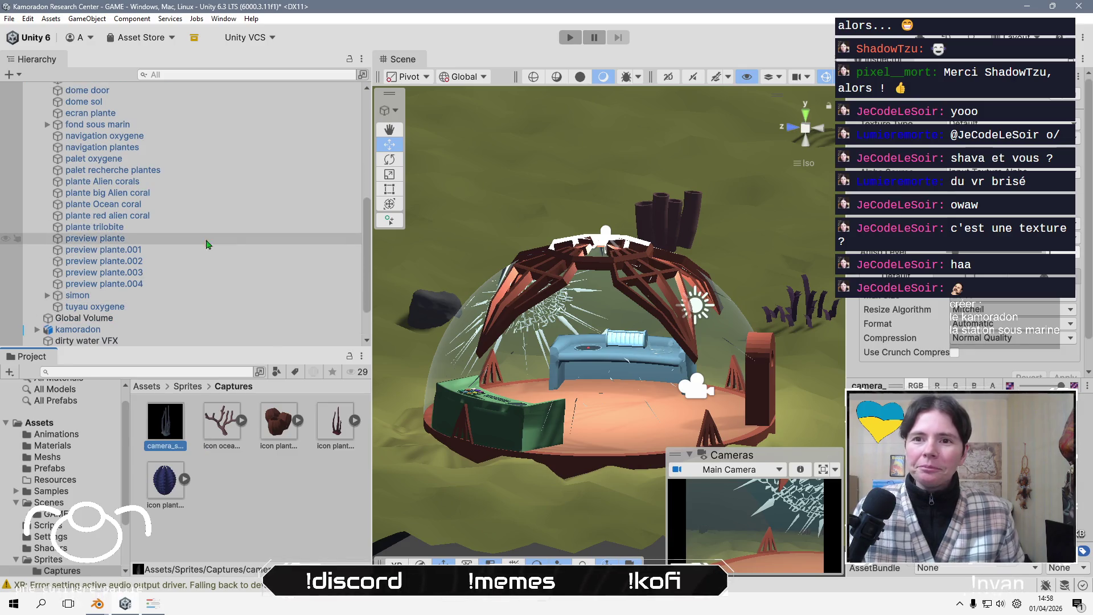
pyautogui.click(194, 195)
pyautogui.click(192, 195)
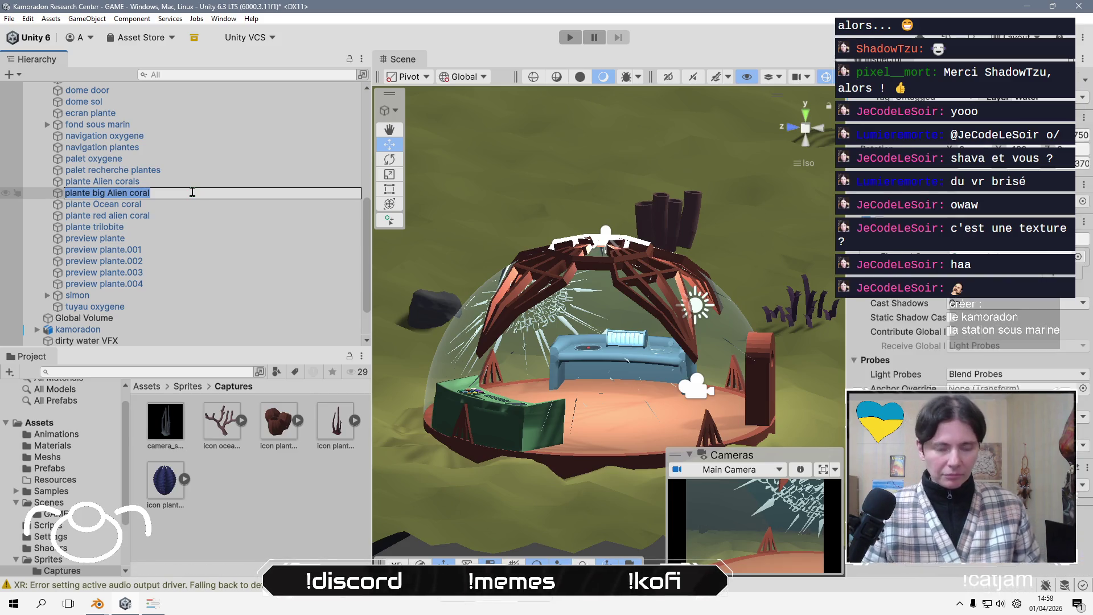
pyautogui.press('Escape')
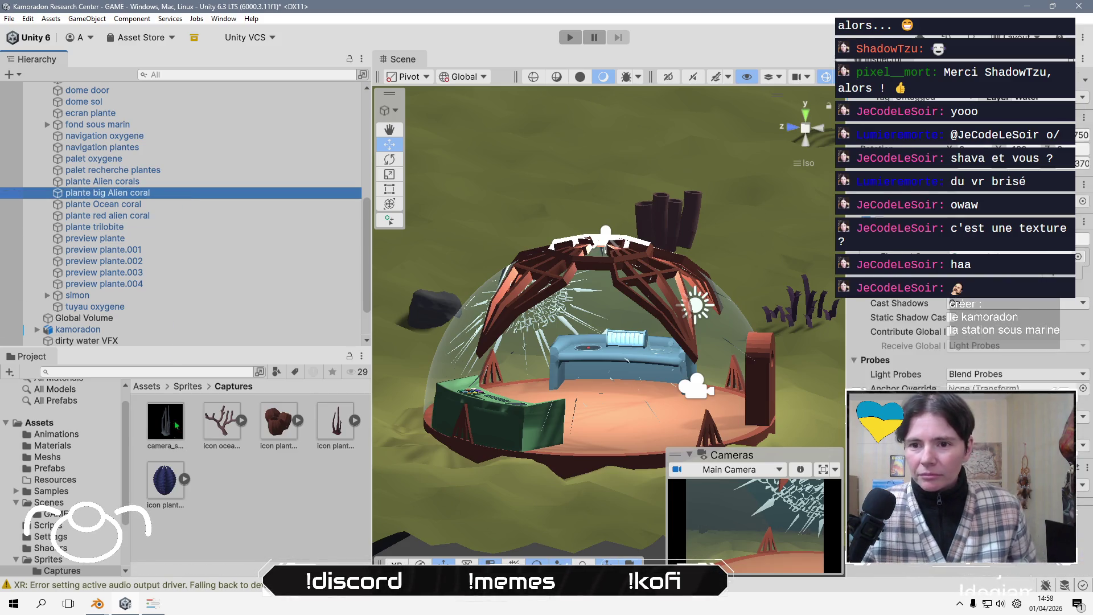
pyautogui.click(168, 441)
pyautogui.press('F2')
pyautogui.write('ico')
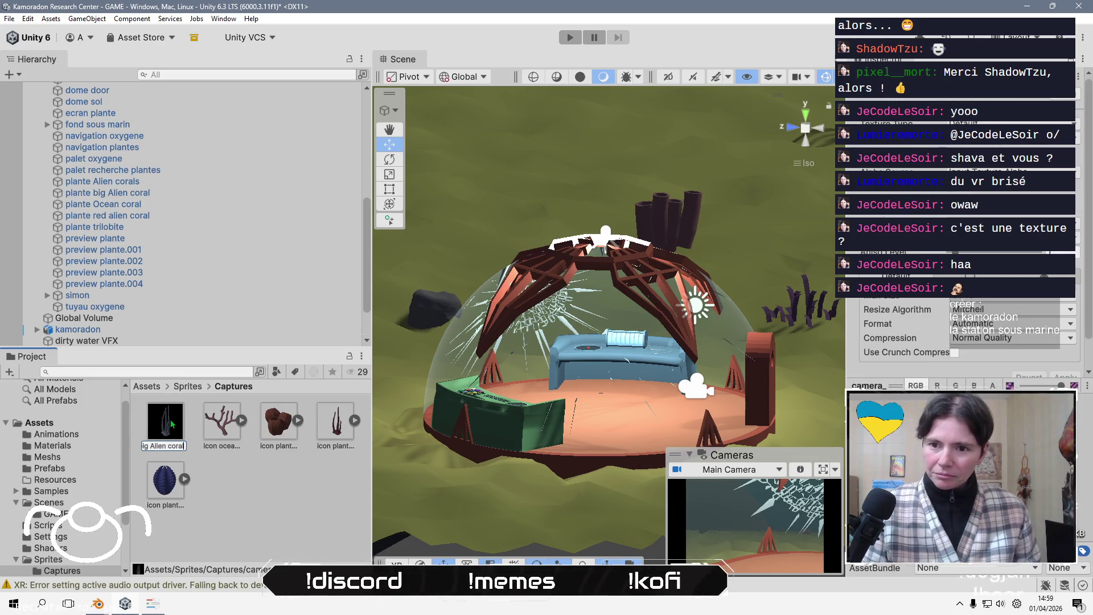
pyautogui.press('Return')
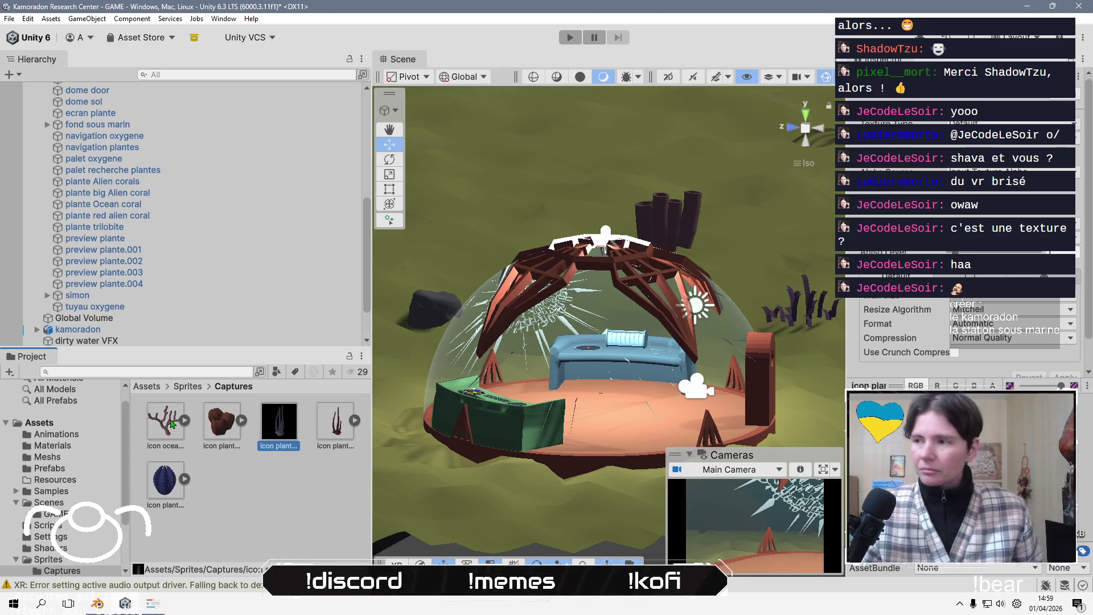
# Set the capture's Texture Type to Sprite (2D and UI) and apply
pyautogui.click(1000, 169)
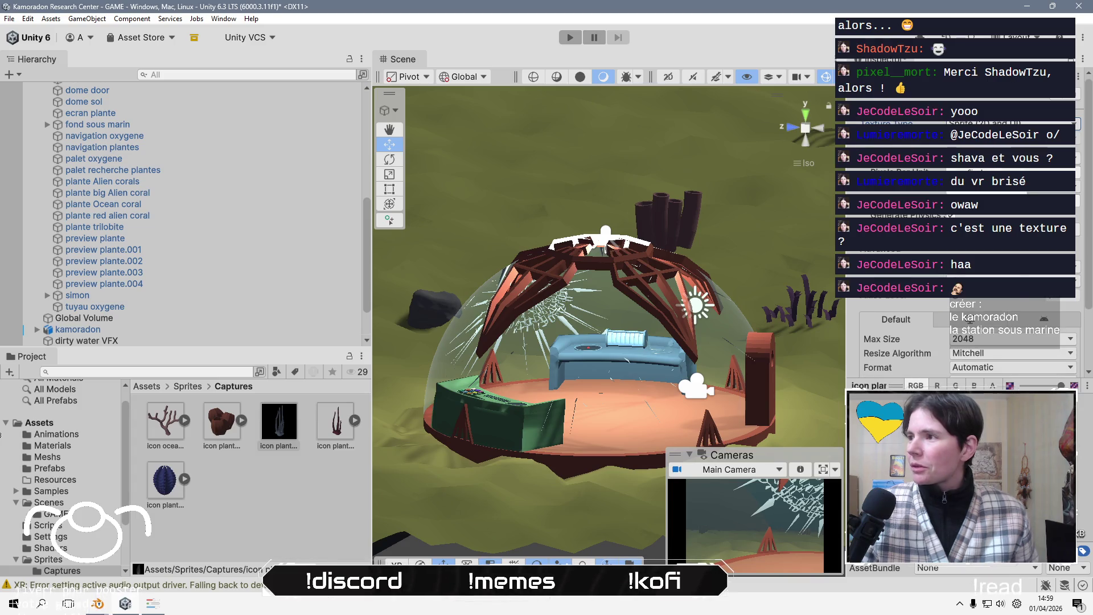
pyautogui.scroll(-3, 968, 330)
pyautogui.click(1065, 346)
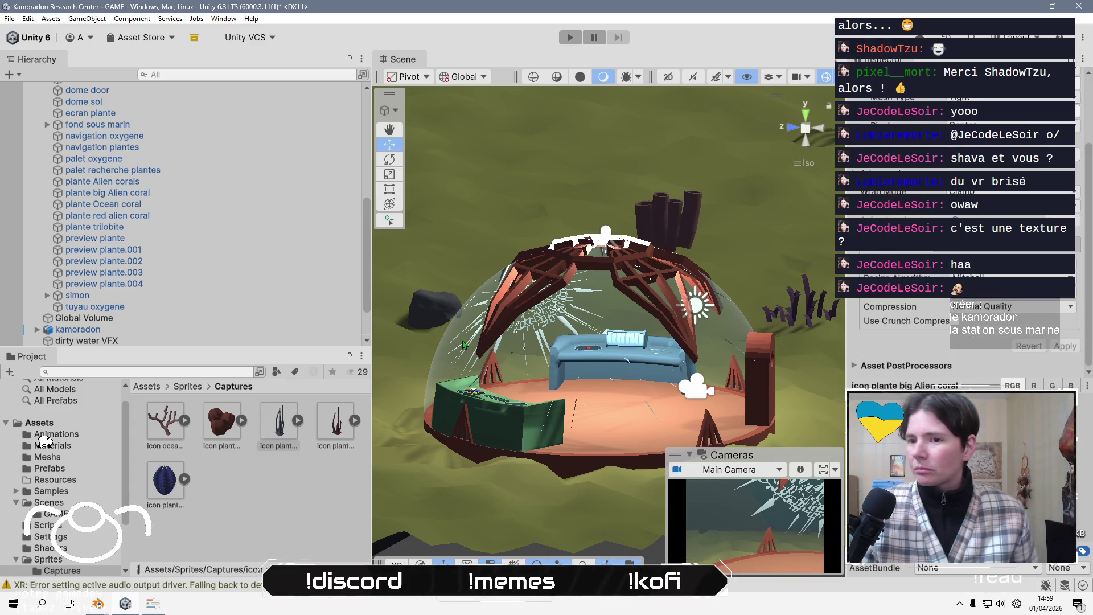
pyautogui.moveTo(456, 348)
pyautogui.mouseDown()
pyautogui.moveTo(473, 473)
pyautogui.moveTo(675, 286)
pyautogui.moveTo(637, 279)
pyautogui.moveTo(588, 295)
pyautogui.moveTo(561, 213)
pyautogui.moveTo(495, 225)
pyautogui.mouseUp()
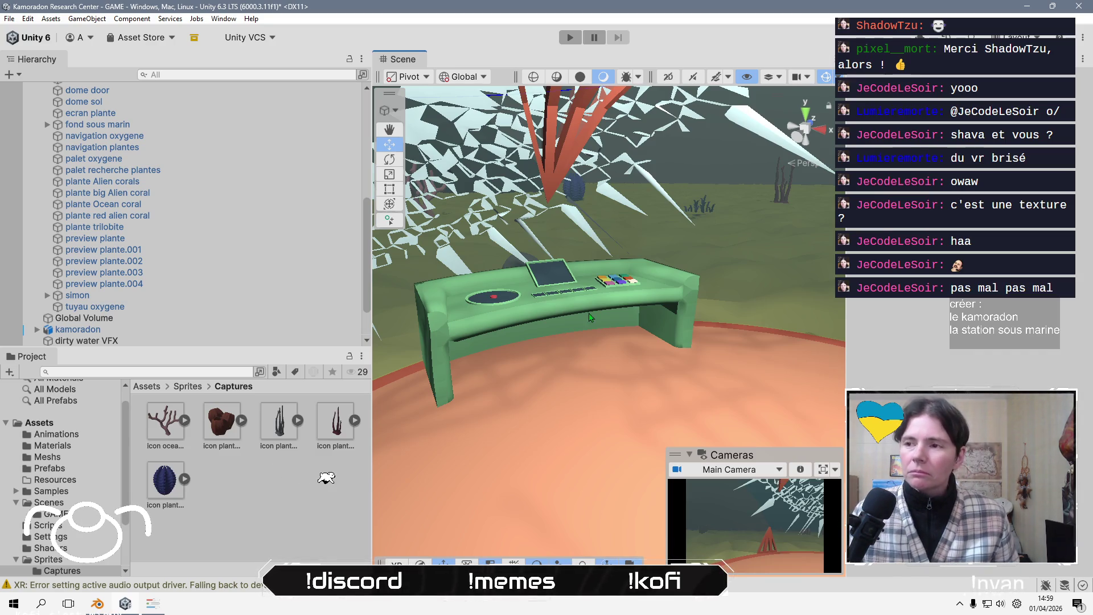
pyautogui.scroll(2, 606, 313)
pyautogui.scroll(5, 606, 313)
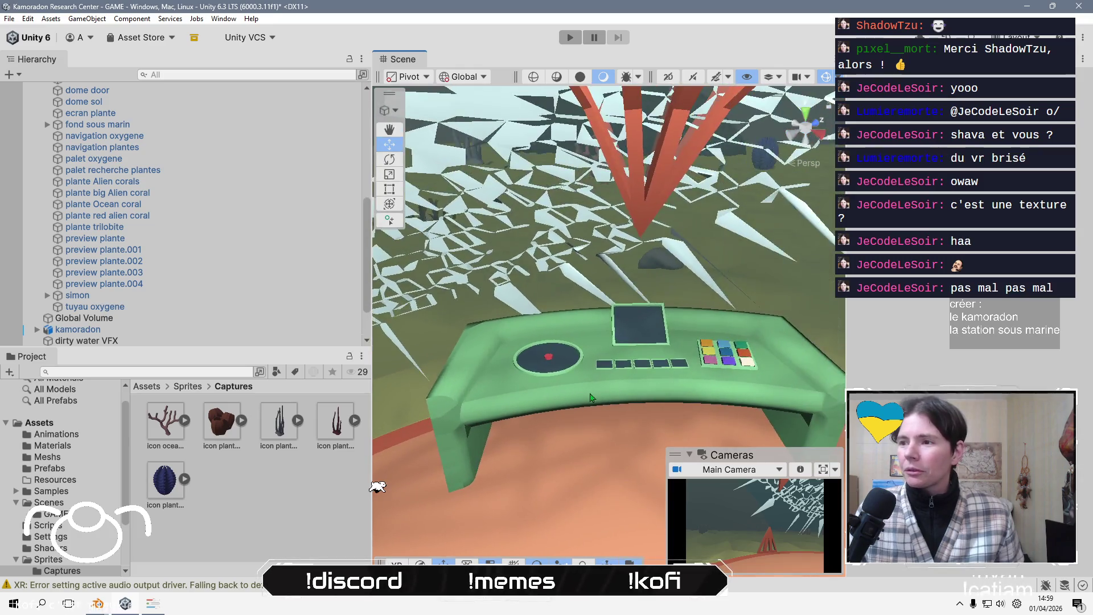
pyautogui.scroll(5, 624, 390)
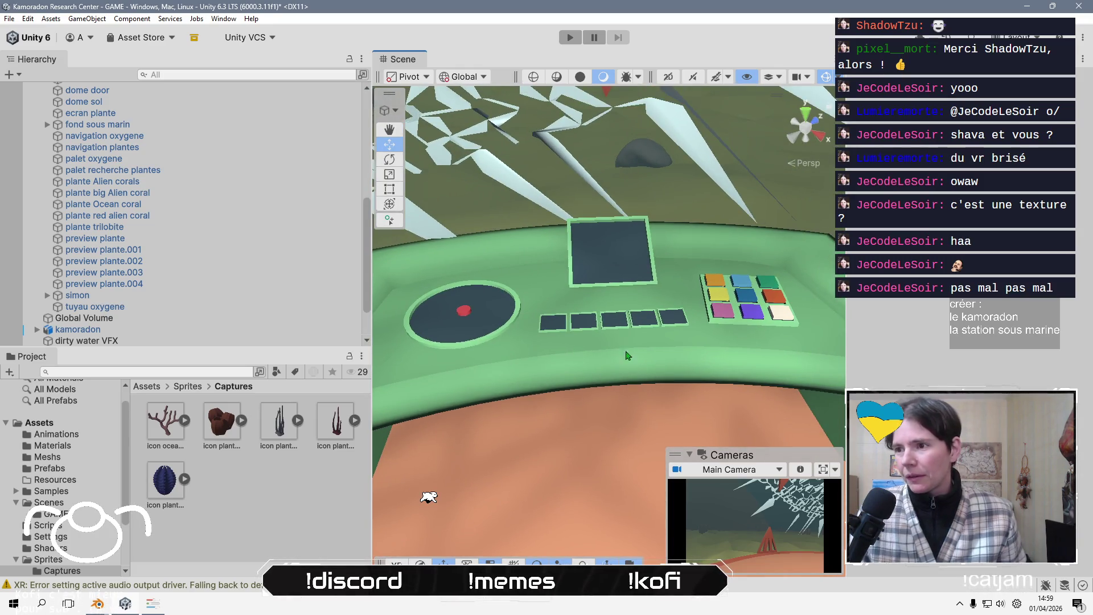
pyautogui.moveTo(602, 318)
pyautogui.mouseDown()
pyautogui.moveTo(764, 373)
pyautogui.moveTo(731, 348)
pyautogui.moveTo(620, 380)
pyautogui.moveTo(521, 217)
pyautogui.mouseUp()
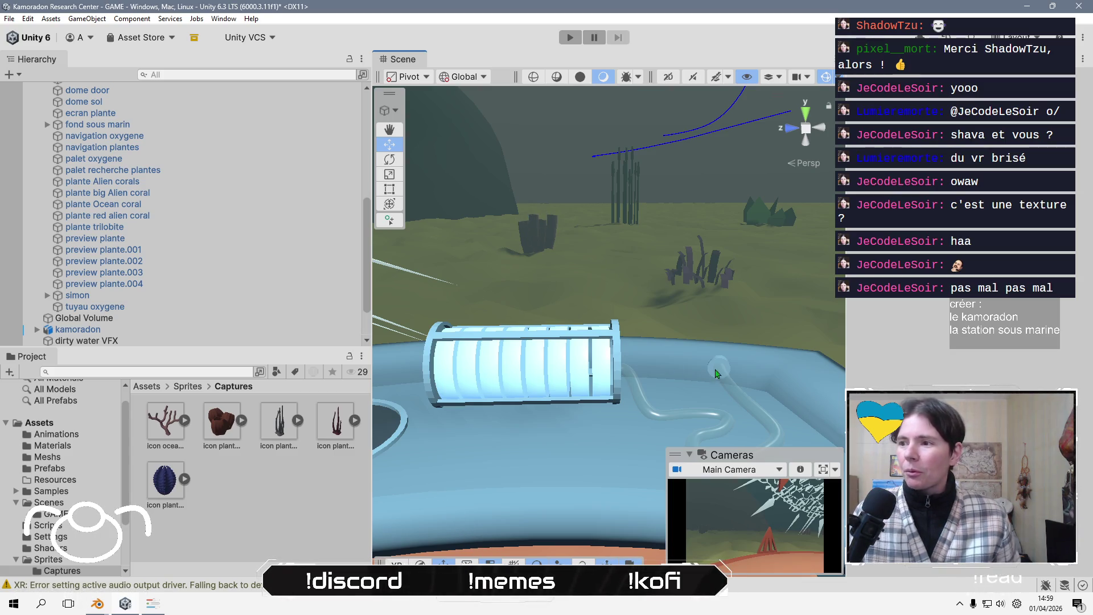
pyautogui.moveTo(740, 410); pyautogui.dragTo(716, 239)
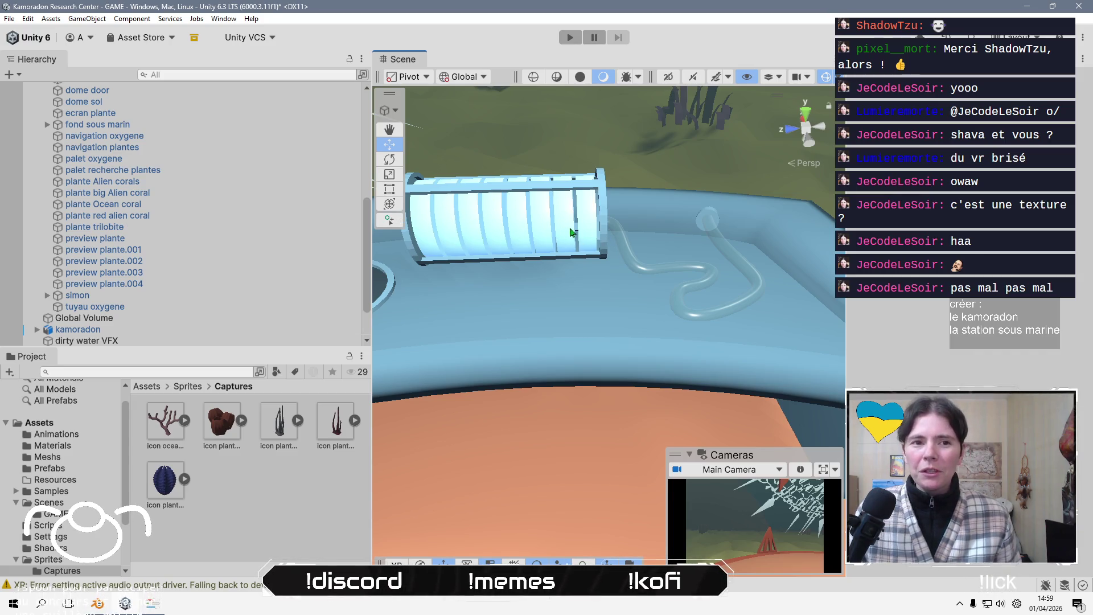
pyautogui.moveTo(568, 232)
pyautogui.keyDown('alt'); pyautogui.mouseDown()
pyautogui.moveTo(610, 264)
pyautogui.moveTo(560, 263)
pyautogui.mouseUp(); pyautogui.keyUp('alt')
pyautogui.moveTo(628, 282)
pyautogui.keyDown('alt'); pyautogui.mouseDown()
pyautogui.moveTo(697, 268)
pyautogui.moveTo(594, 195)
pyautogui.moveTo(588, 288)
pyautogui.moveTo(635, 289)
pyautogui.mouseUp(); pyautogui.keyUp('alt')
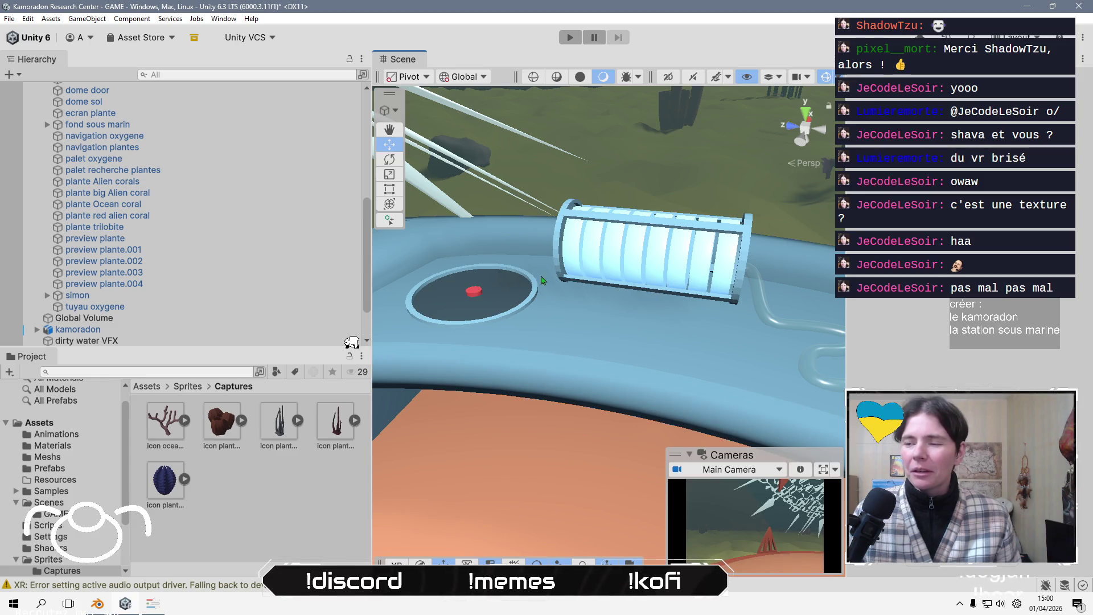
pyautogui.press('f')
pyautogui.moveTo(475, 325)
pyautogui.keyDown('alt'); pyautogui.mouseDown()
pyautogui.moveTo(580, 387)
pyautogui.moveTo(579, 349)
pyautogui.moveTo(627, 319)
pyautogui.moveTo(614, 249)
pyautogui.moveTo(370, 513)
pyautogui.mouseUp(); pyautogui.keyUp('alt')
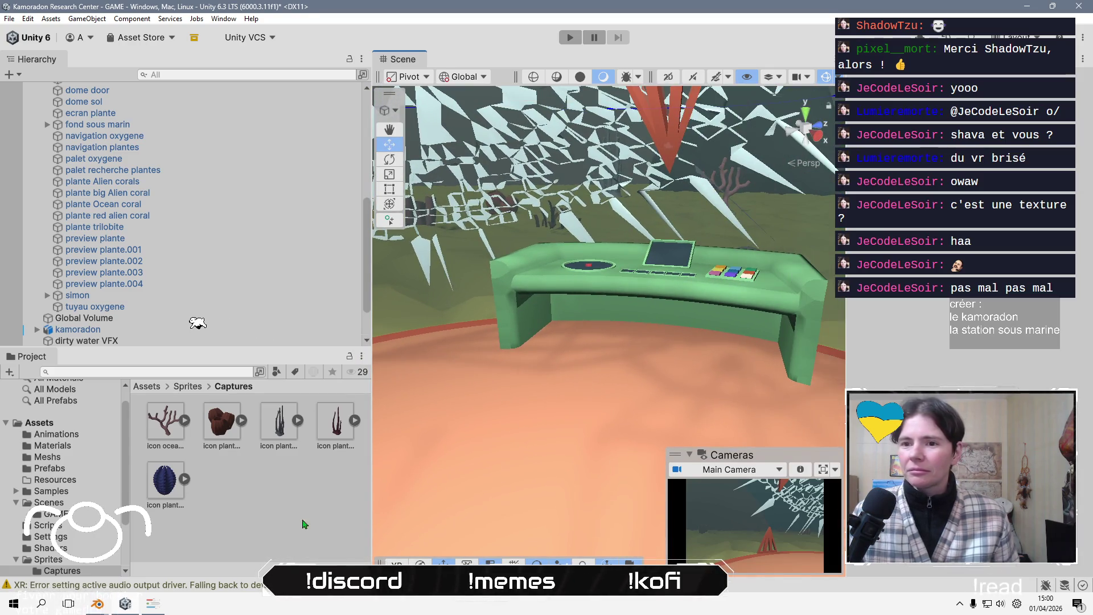
pyautogui.moveTo(634, 371)
pyautogui.keyDown('alt'); pyautogui.mouseDown()
pyautogui.moveTo(626, 341)
pyautogui.moveTo(592, 381)
pyautogui.moveTo(558, 399)
pyautogui.mouseUp(); pyautogui.keyUp('alt')
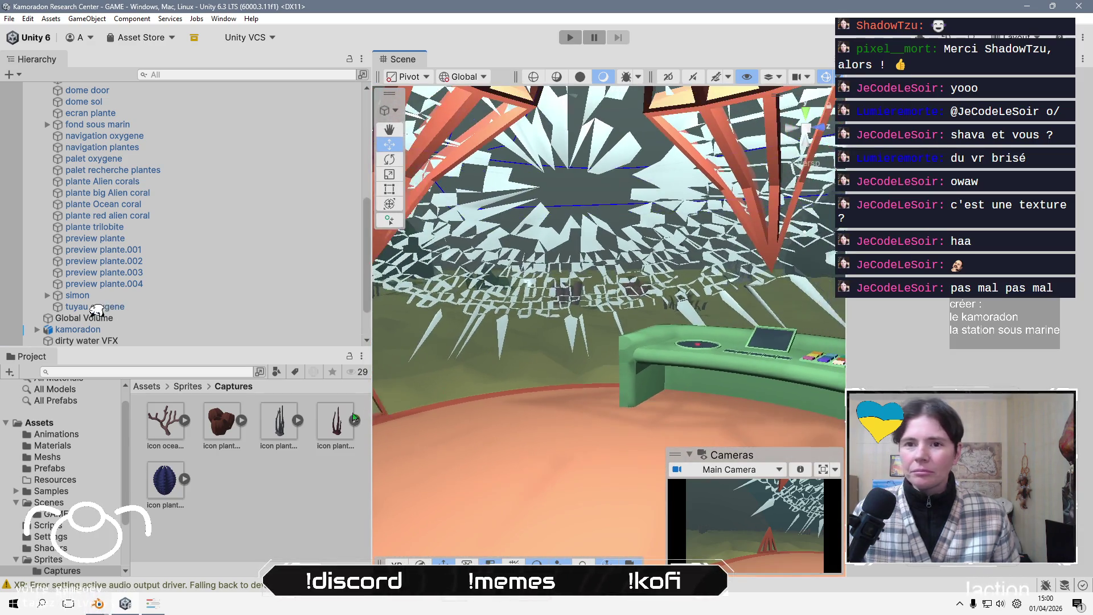
# Collapse the oxygen tank and world groups in the Hierarchy and clear the selection
pyautogui.scroll(10, 160, 332)
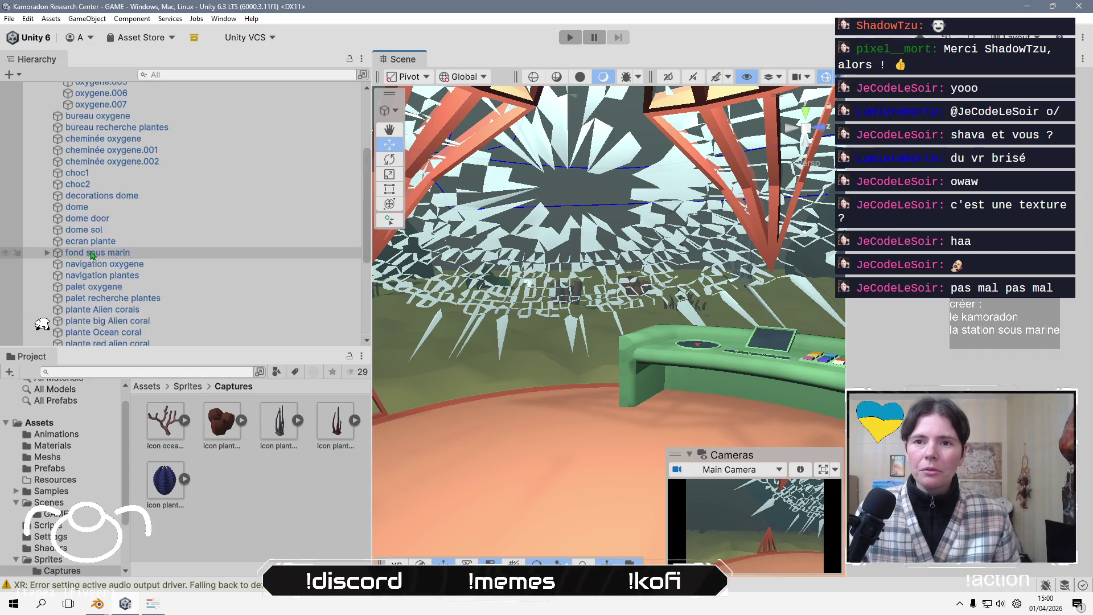
pyautogui.click(47, 156)
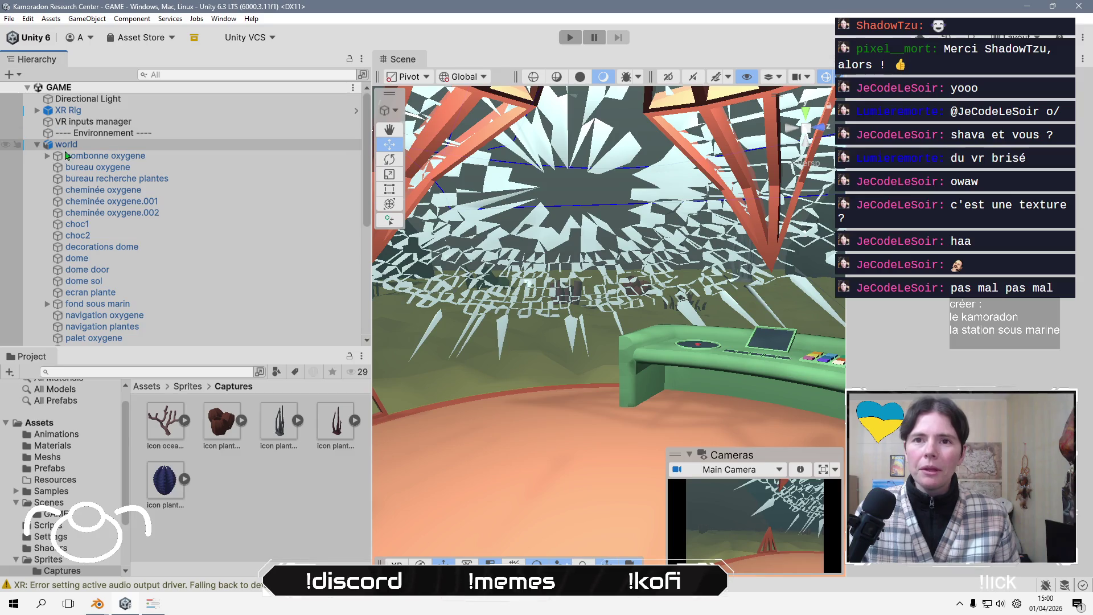
pyautogui.click(52, 147)
pyautogui.click(36, 146)
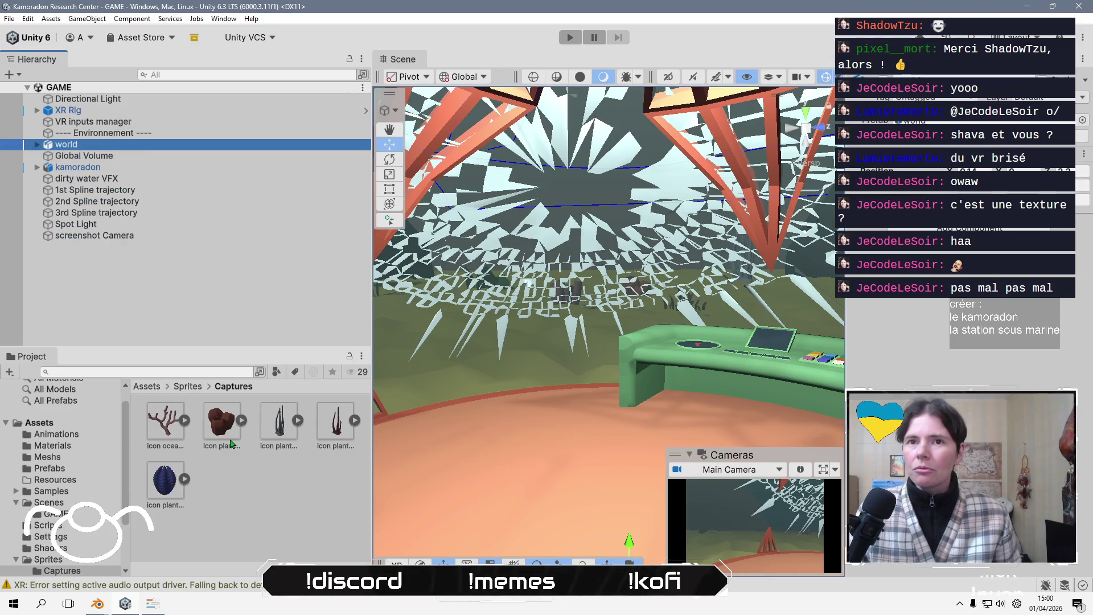
pyautogui.click(232, 492)
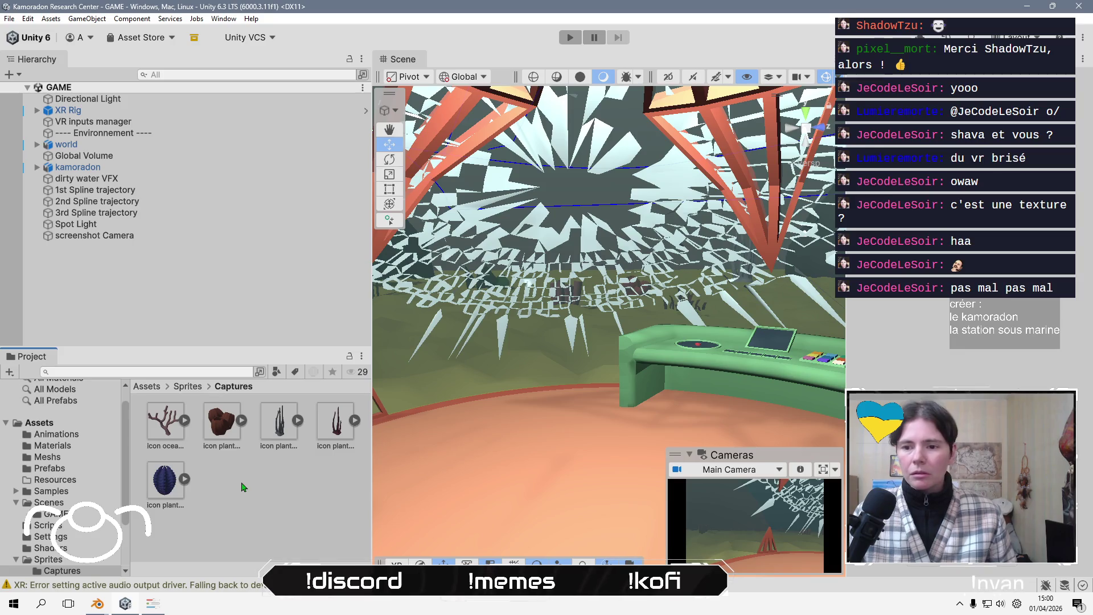
# Deactivate the screenshot Camera object, deselect it, and close the Unity editor
pyautogui.click(171, 236)
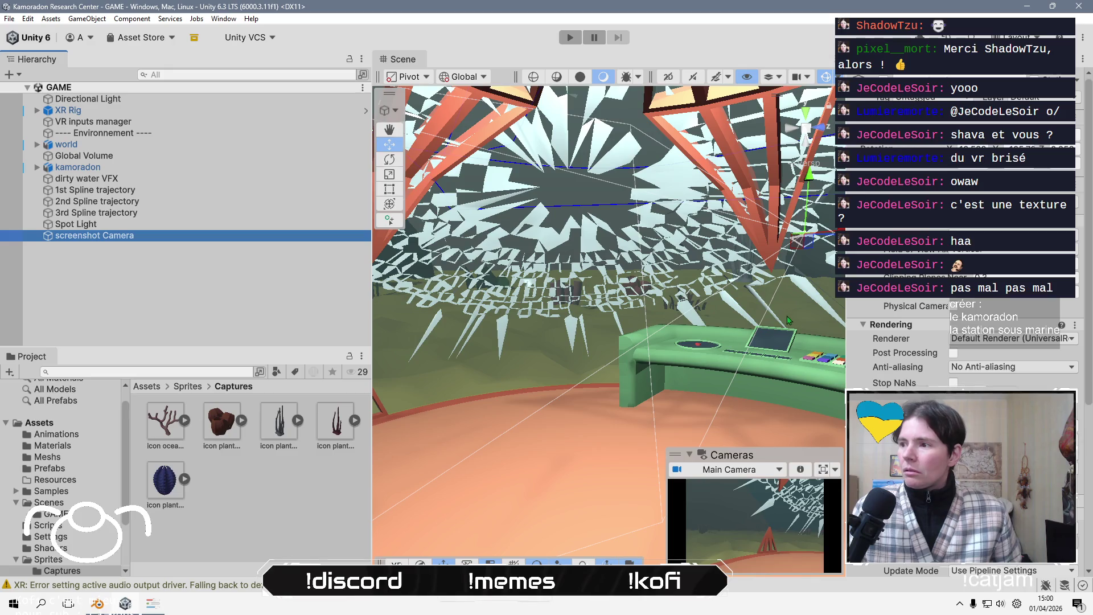
pyautogui.click(884, 83)
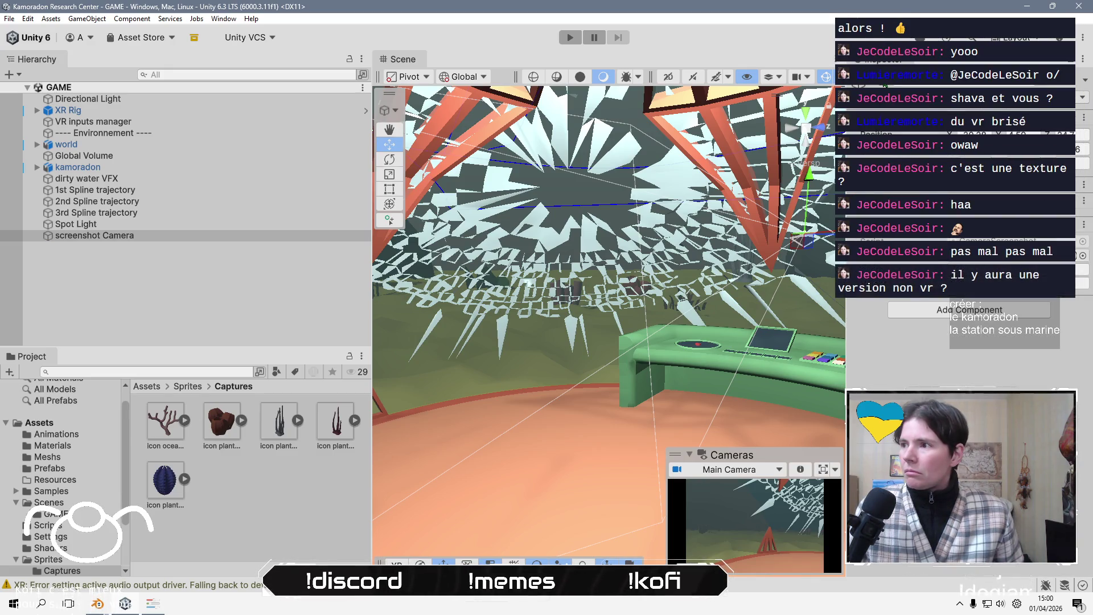
pyautogui.click(174, 294)
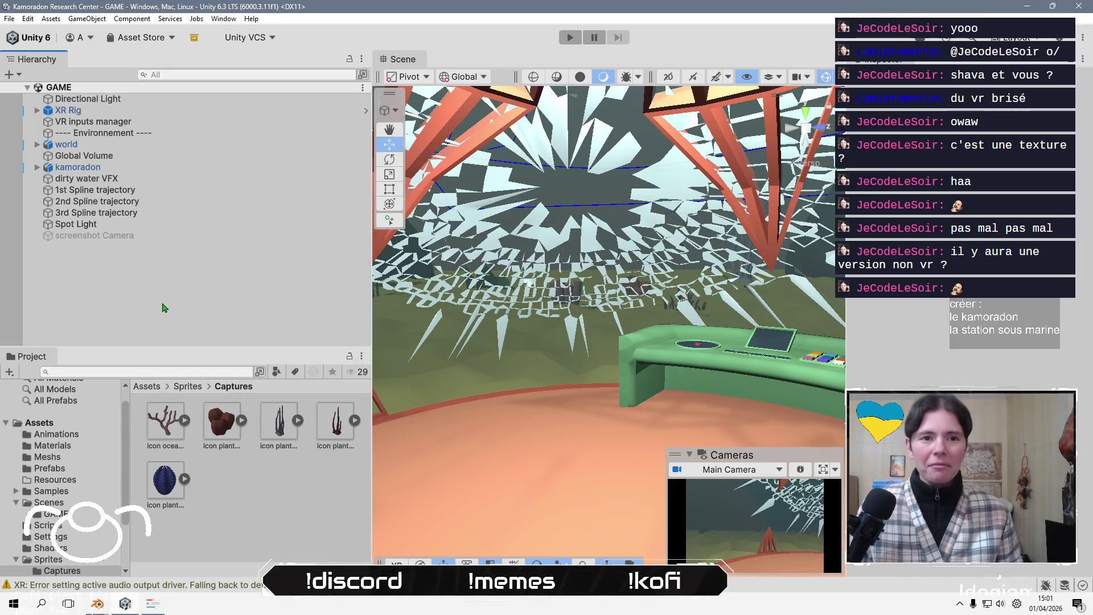
pyautogui.moveTo(523, 406)
pyautogui.mouseDown()
pyautogui.moveTo(697, 469)
pyautogui.moveTo(579, 388)
pyautogui.moveTo(473, 378)
pyautogui.moveTo(595, 395)
pyautogui.moveTo(498, 405)
pyautogui.moveTo(575, 315)
pyautogui.moveTo(615, 310)
pyautogui.mouseUp()
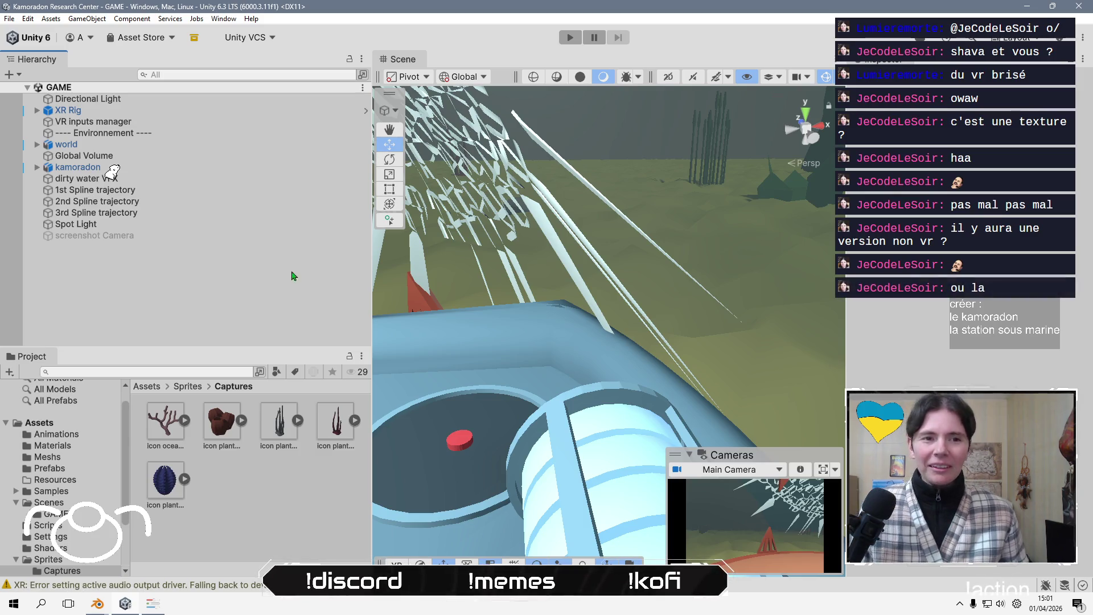
pyautogui.click(1077, 6)
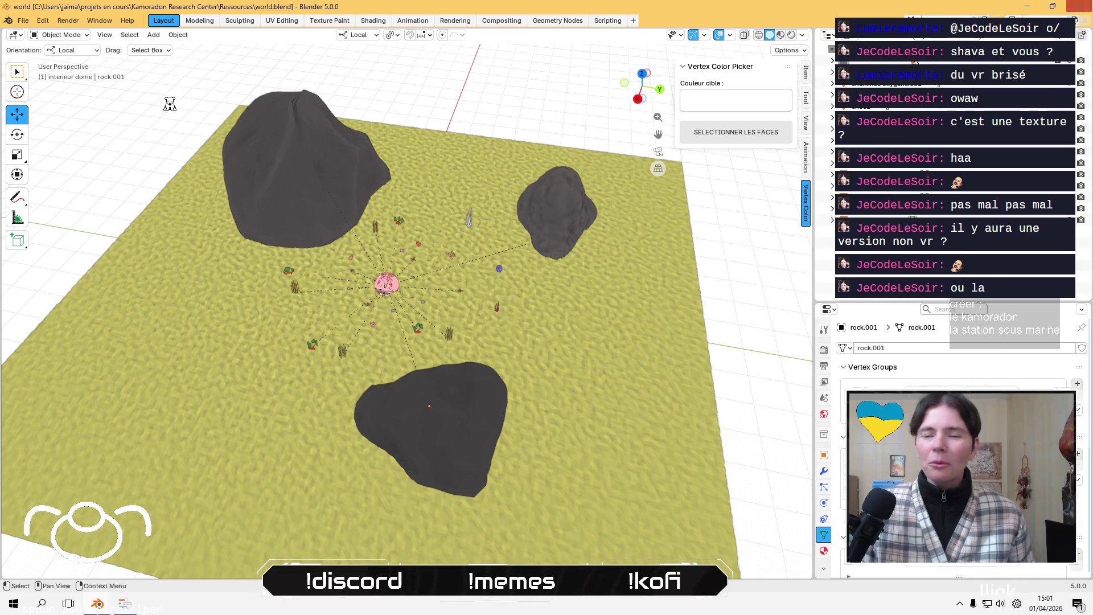
# Close the world.blend and unsaved Blender windows without saving, then close the colour picker
pyautogui.click(1088, 5)
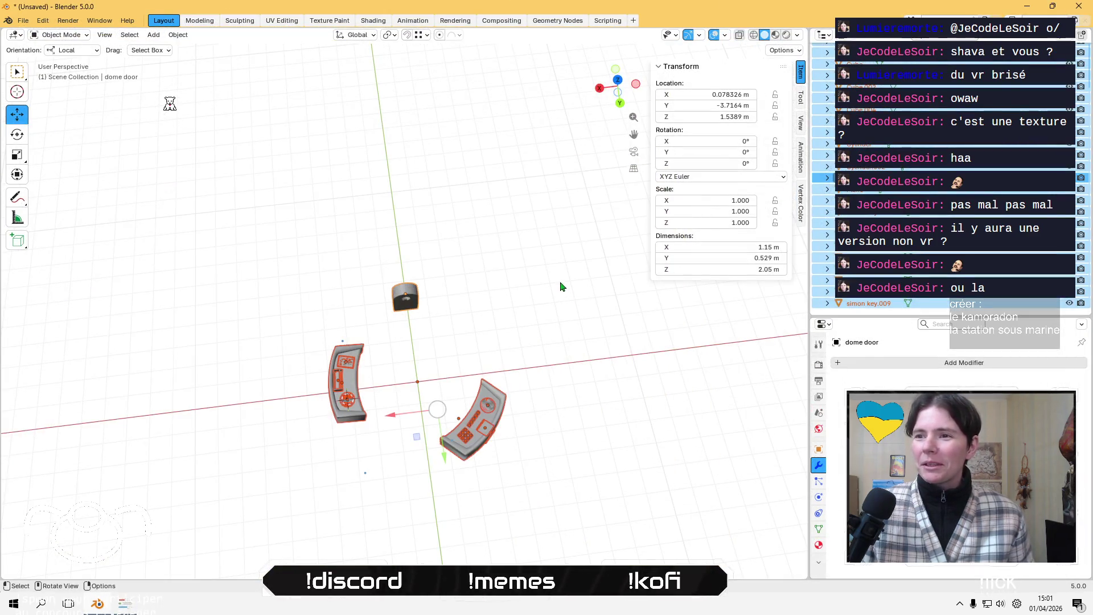
pyautogui.click(1071, 6)
pyautogui.click(578, 322)
pyautogui.click(334, 385)
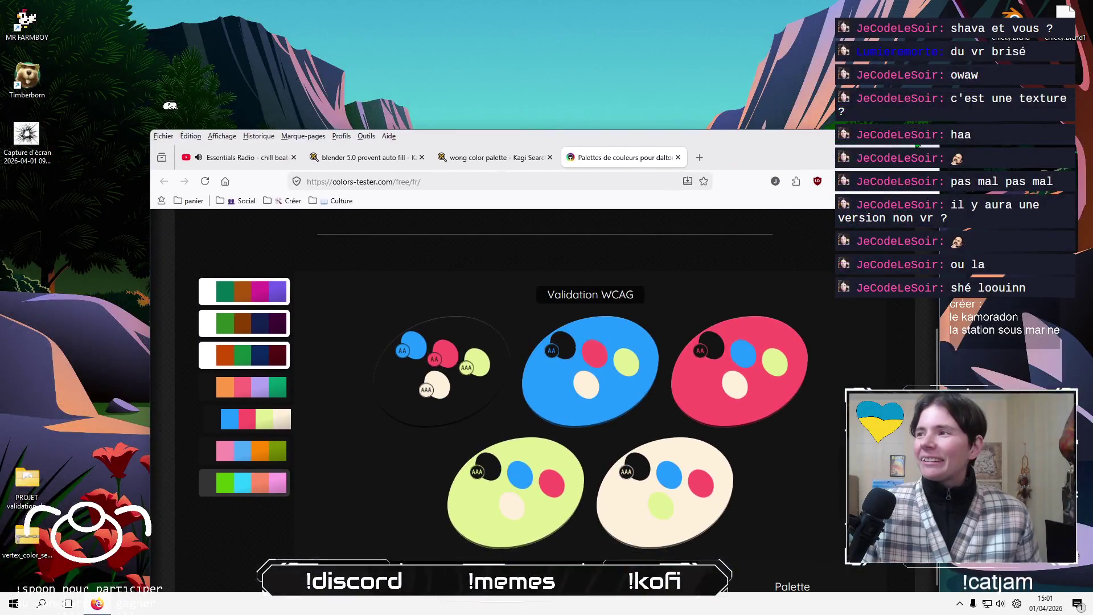
# Maximize Firefox and close the colour palettes, Wong palette search and Blender auto fill search tabs
pyautogui.doubleClick(724, 144)
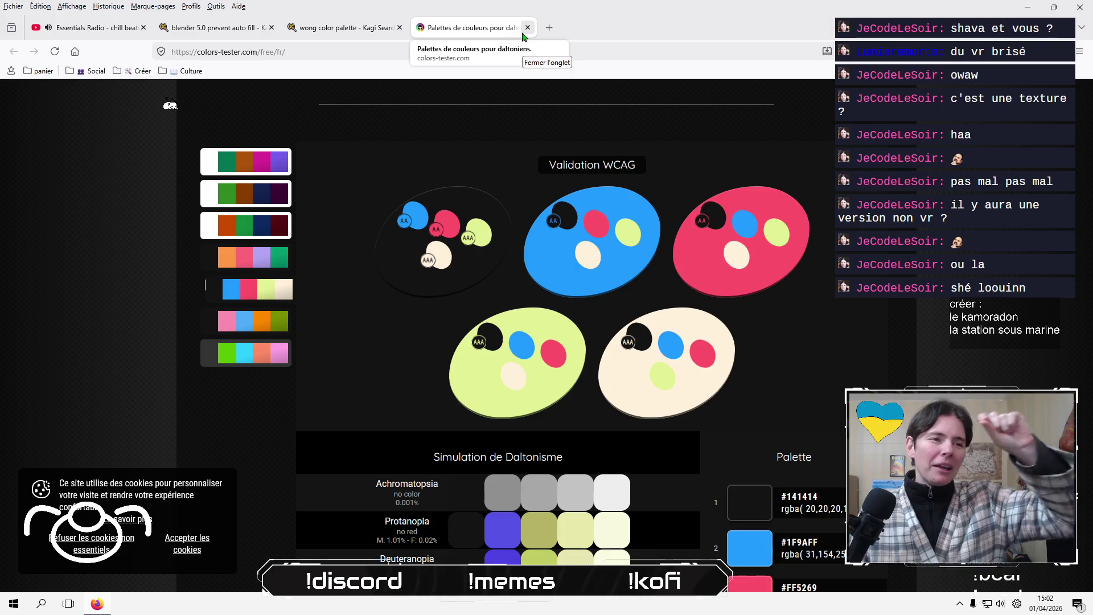
pyautogui.click(527, 27)
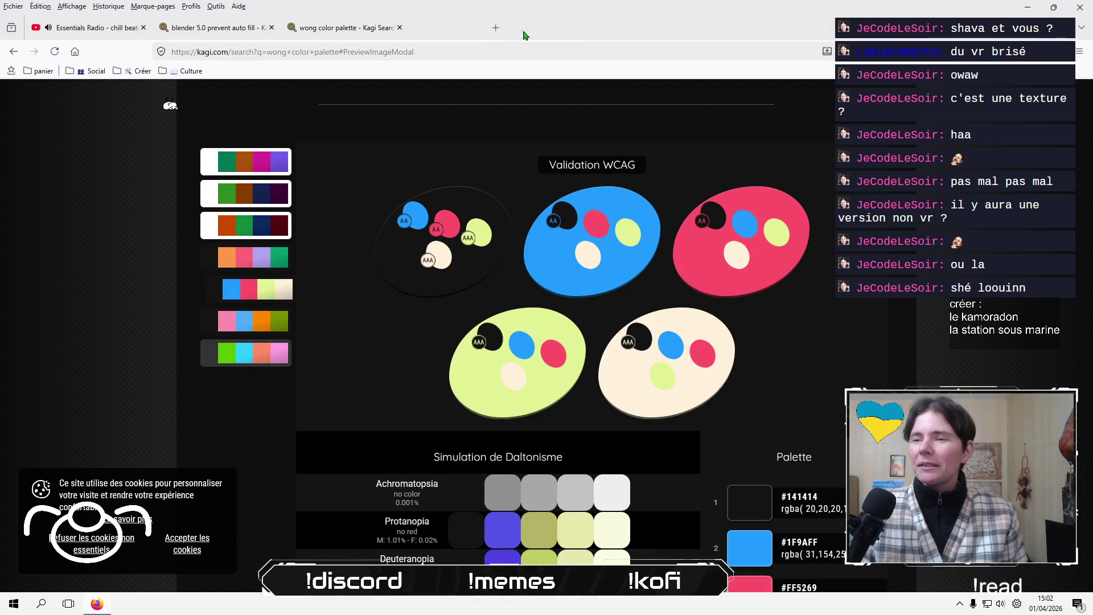
pyautogui.click(399, 27)
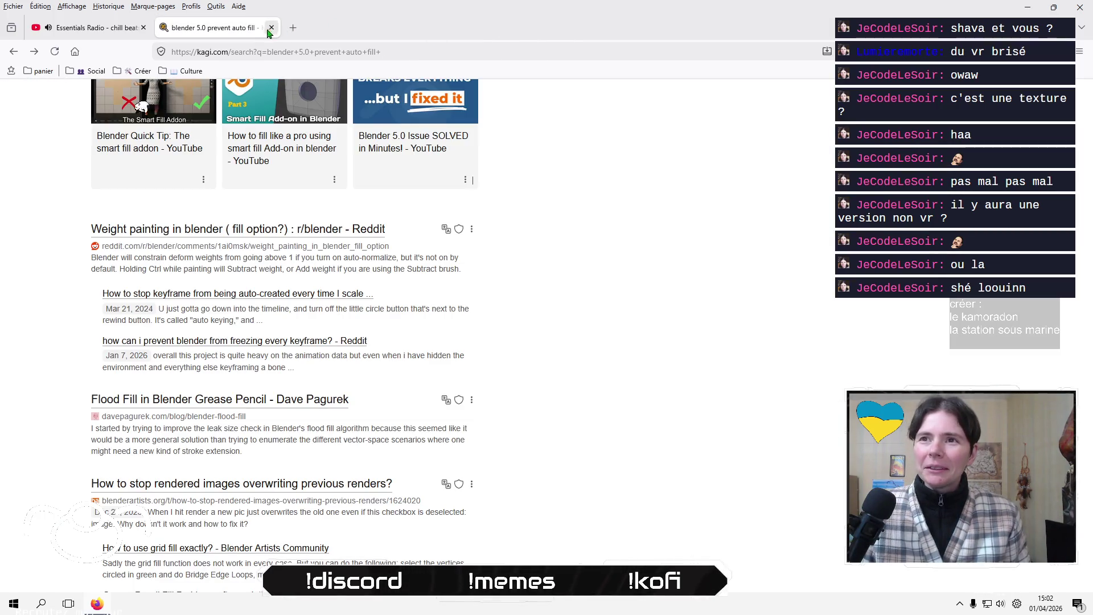
pyautogui.click(272, 28)
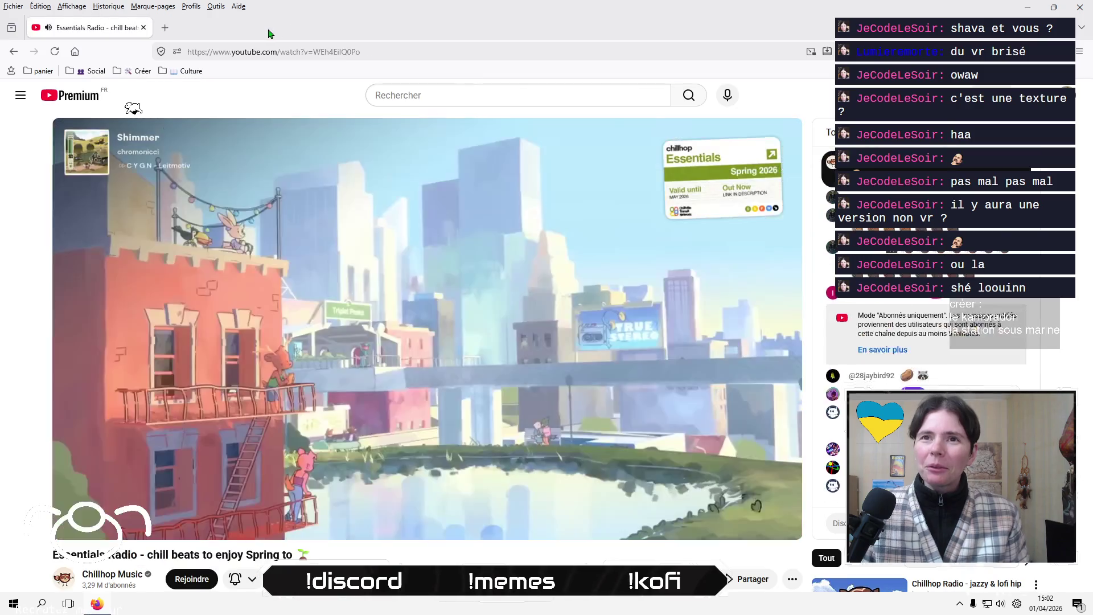
# Minimize and restore the browser, then start a new blank tab
pyautogui.click(1029, 8)
pyautogui.click(97, 604)
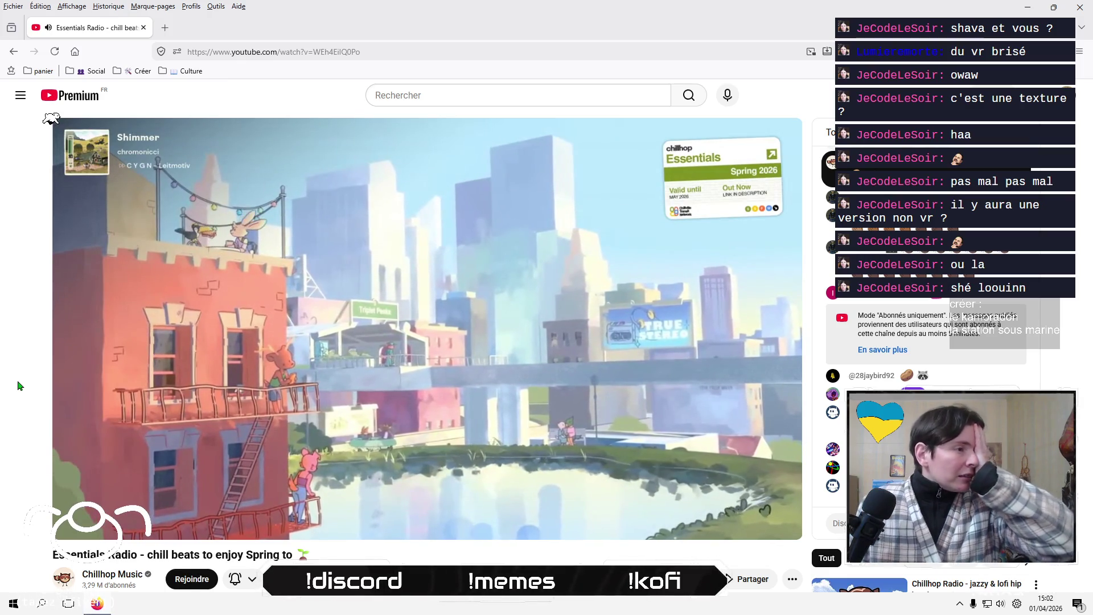
pyautogui.click(165, 29)
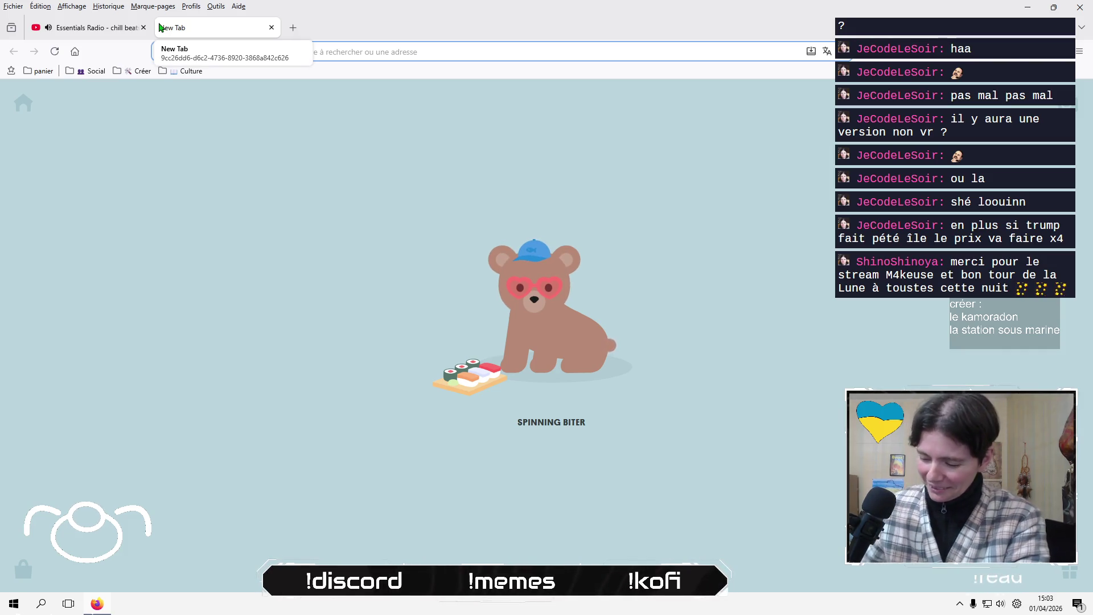
# Go to twitch.tv from the address bar using the 'tw' shortcut
pyautogui.click(378, 50)
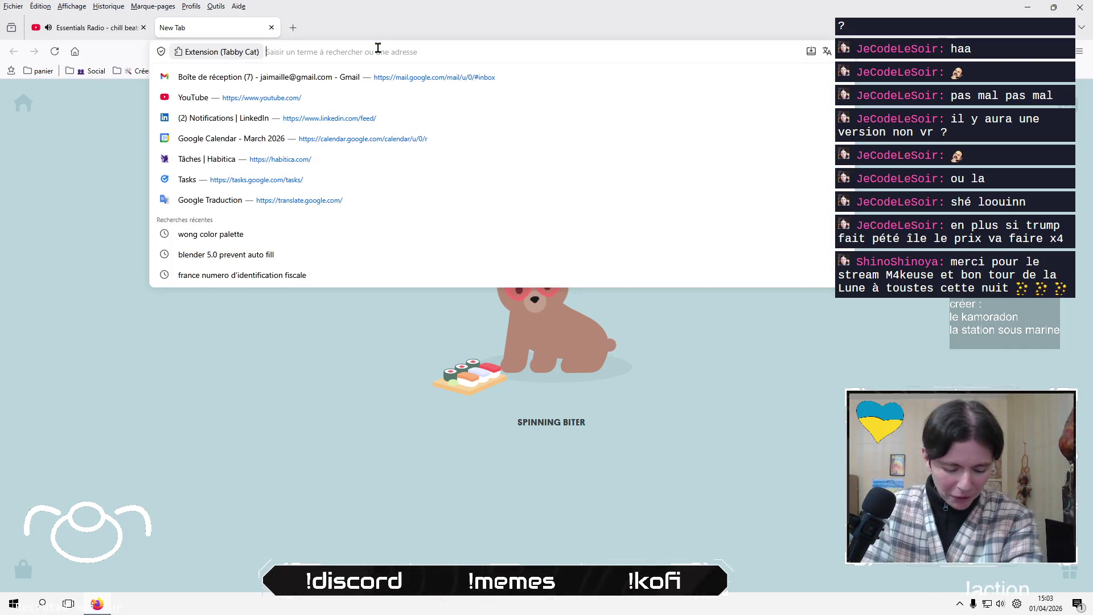
pyautogui.write('tw')
pyautogui.press('Return')
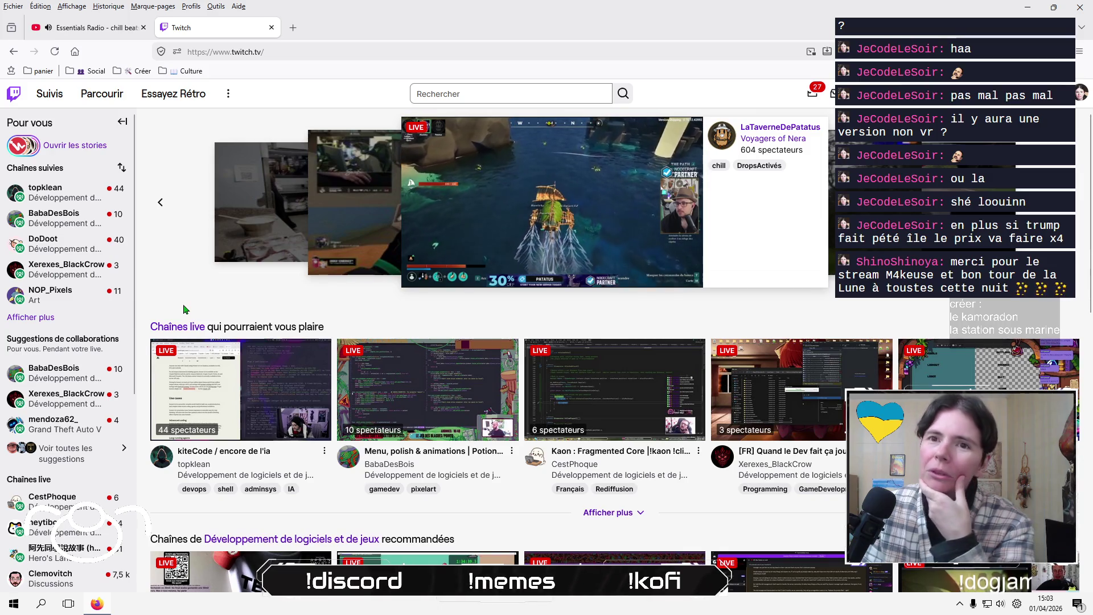
# Expand the followed channels sidebar with Afficher plus and scroll through the full list
pyautogui.click(49, 322)
pyautogui.moveTo(78, 287)
pyautogui.scroll(-2, 78, 293)
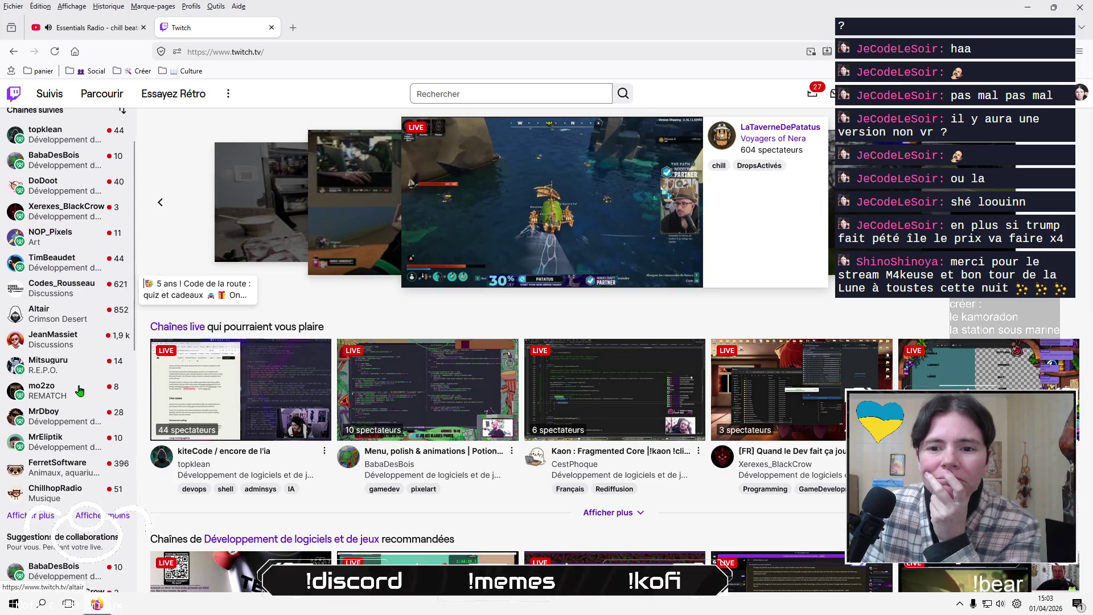
pyautogui.moveTo(97, 424)
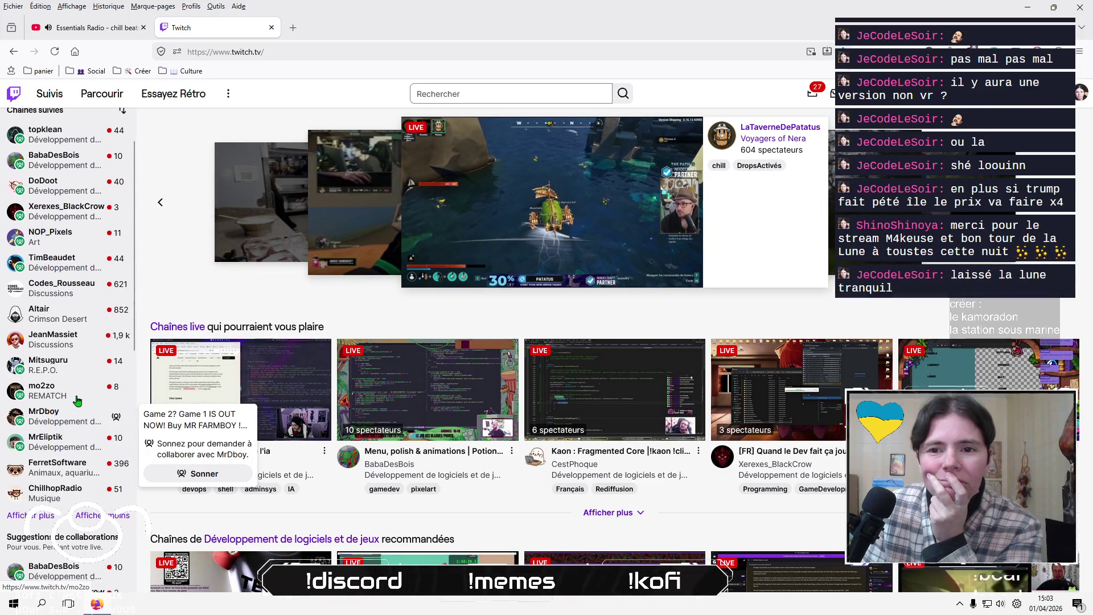
pyautogui.moveTo(67, 395)
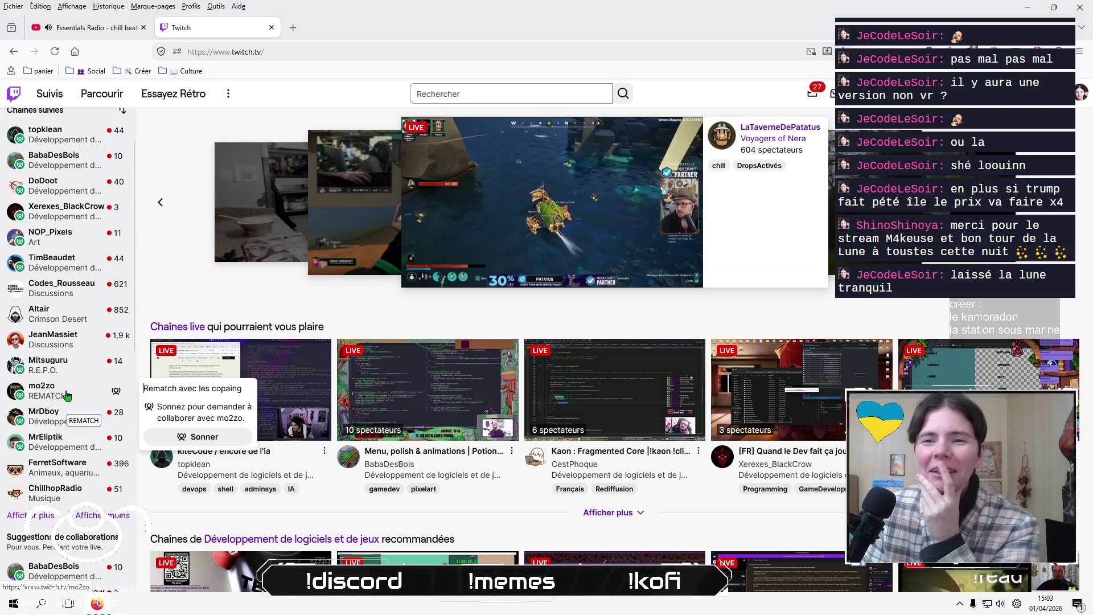
pyautogui.moveTo(63, 371)
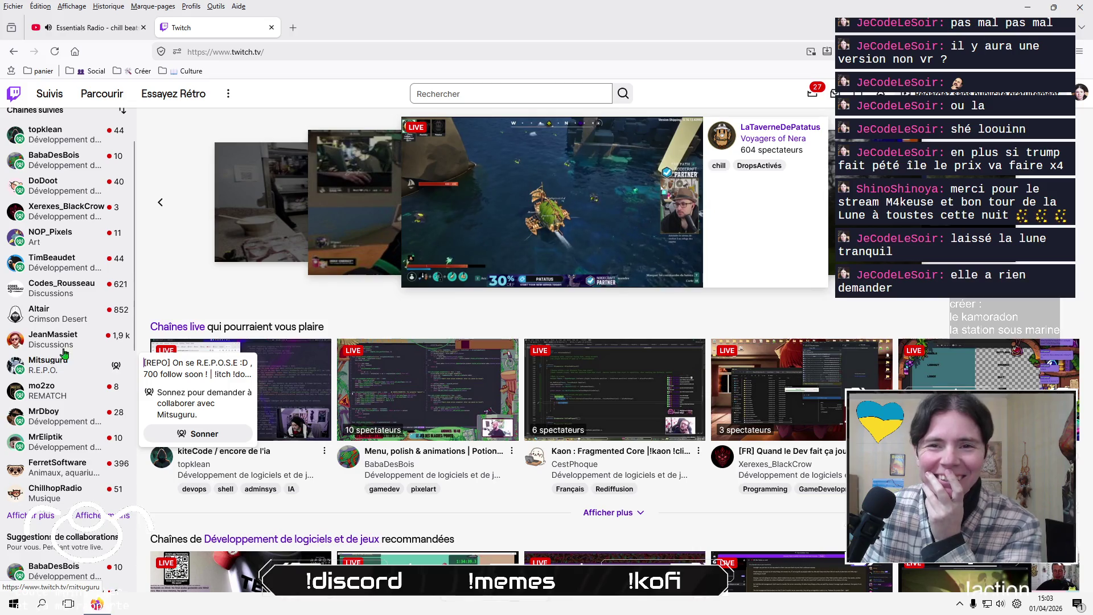
pyautogui.moveTo(83, 321)
pyautogui.moveTo(72, 341)
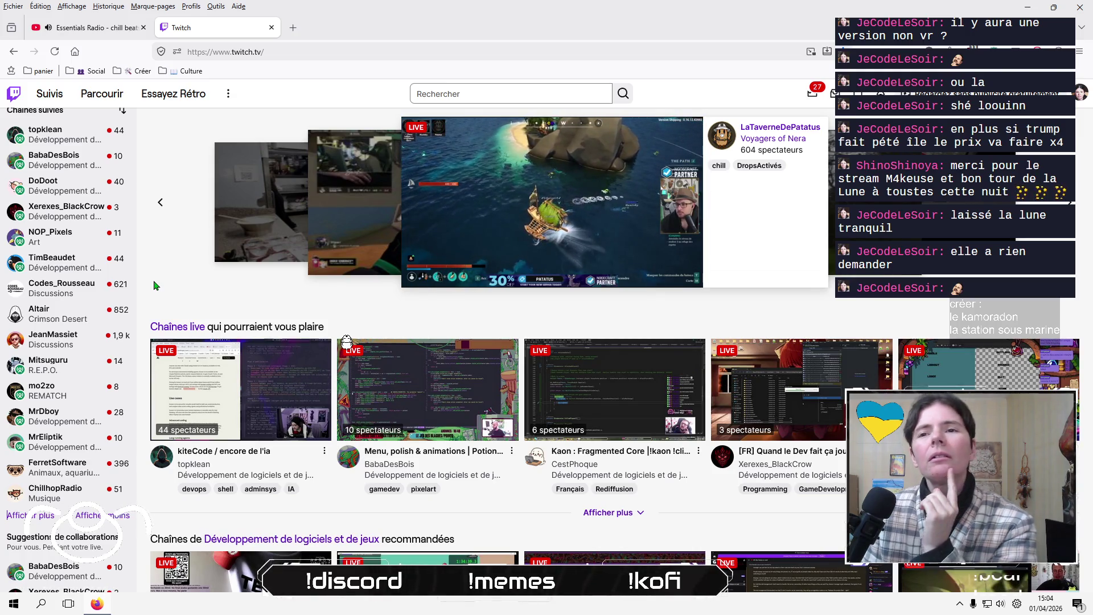
pyautogui.click(38, 516)
pyautogui.scroll(-2, 84, 406)
pyautogui.scroll(-2, 83, 406)
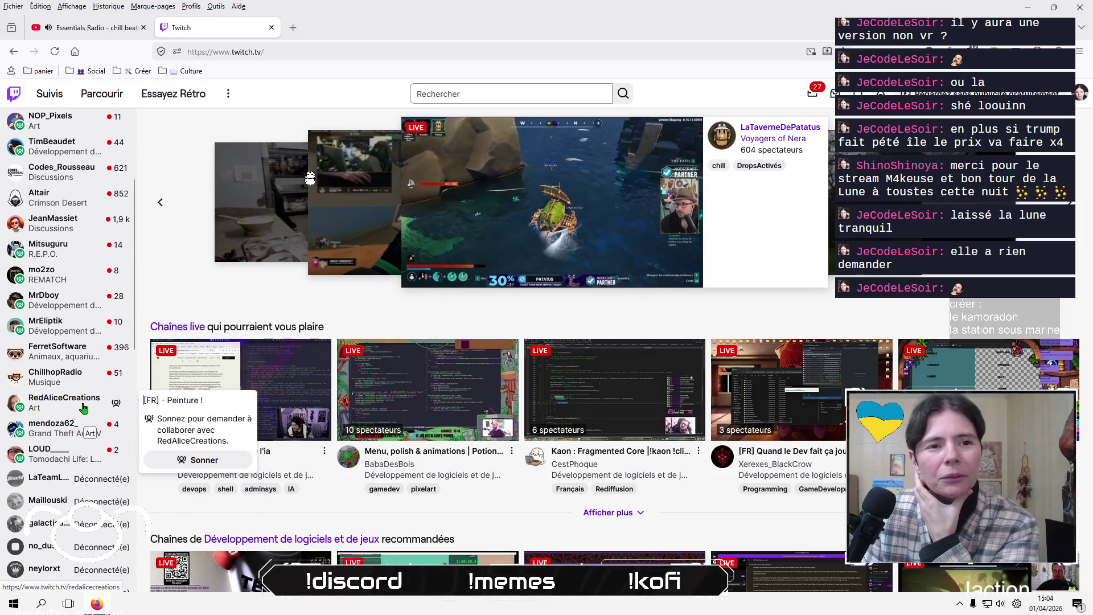
pyautogui.scroll(6, 83, 408)
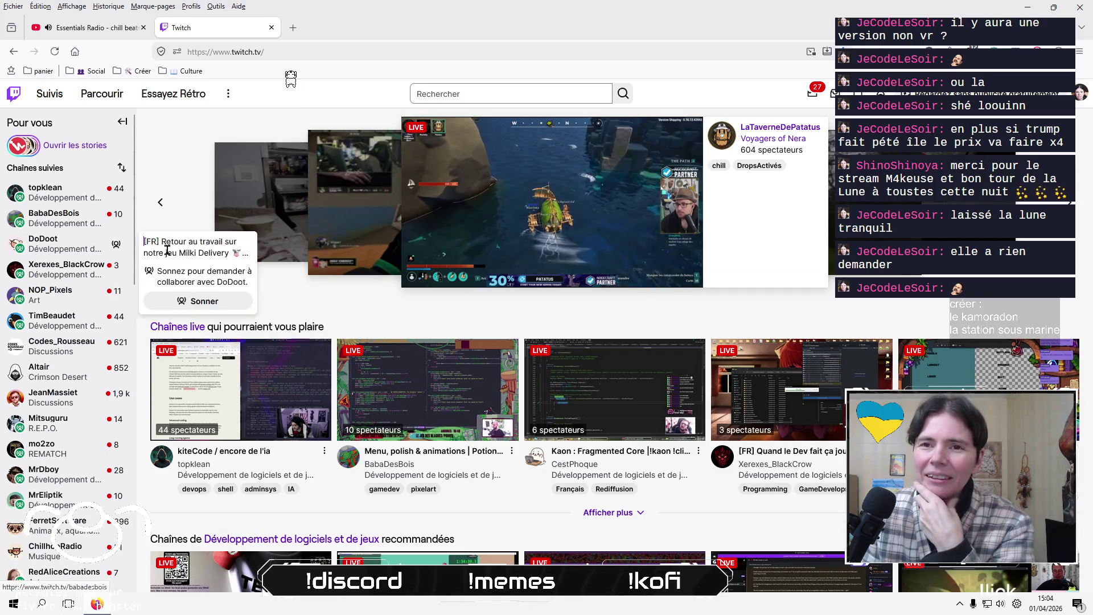
# Watch one followed channel's stream, then switch to a game-development stream editing Aseprite sprites
pyautogui.click(64, 227)
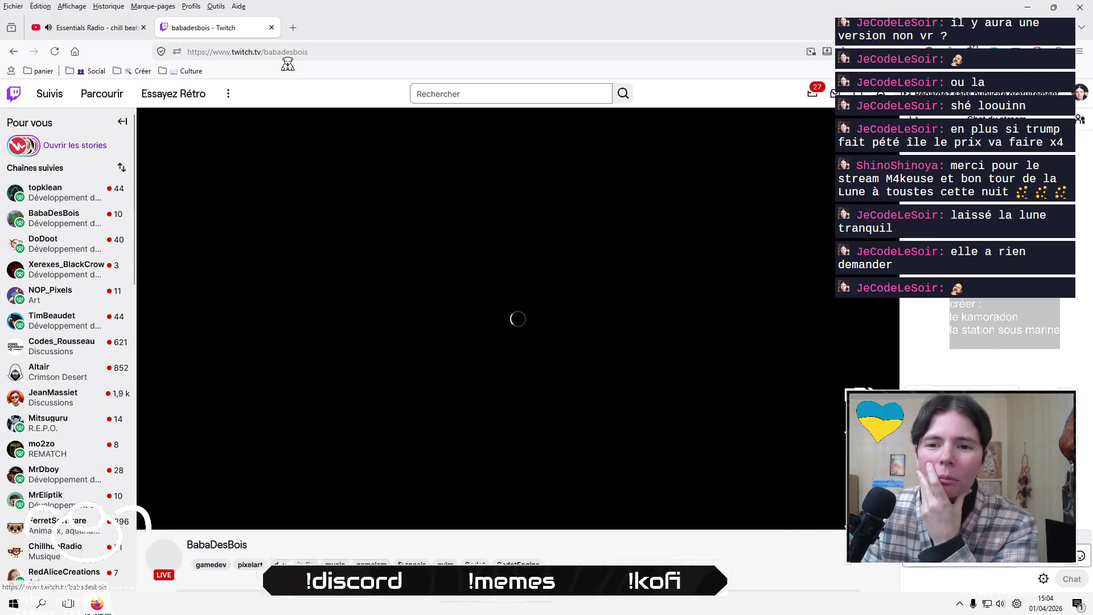
pyautogui.moveTo(50, 472)
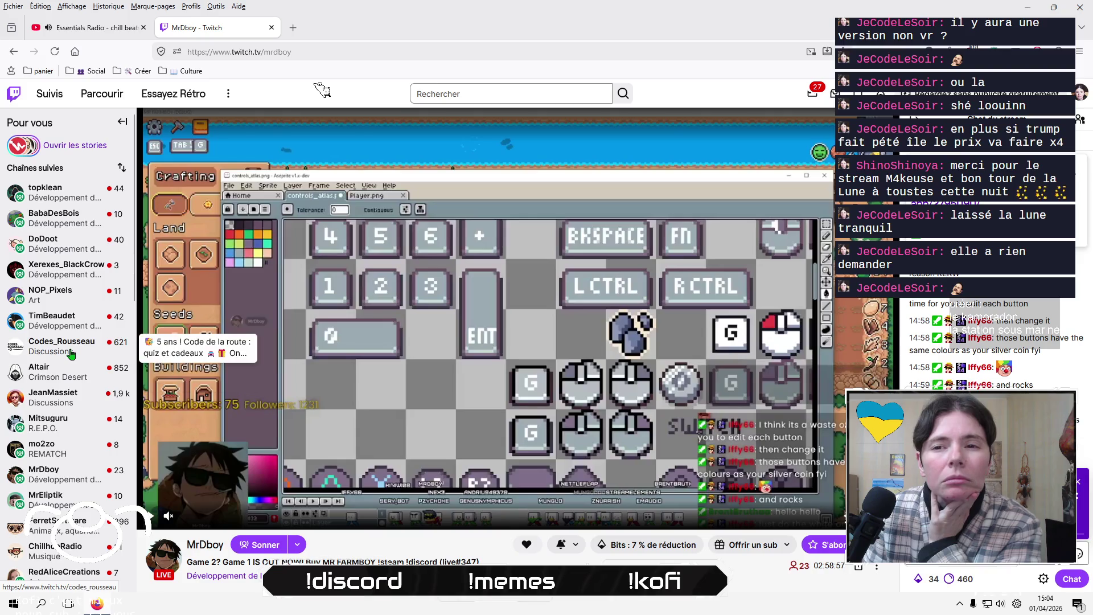
pyautogui.click(62, 296)
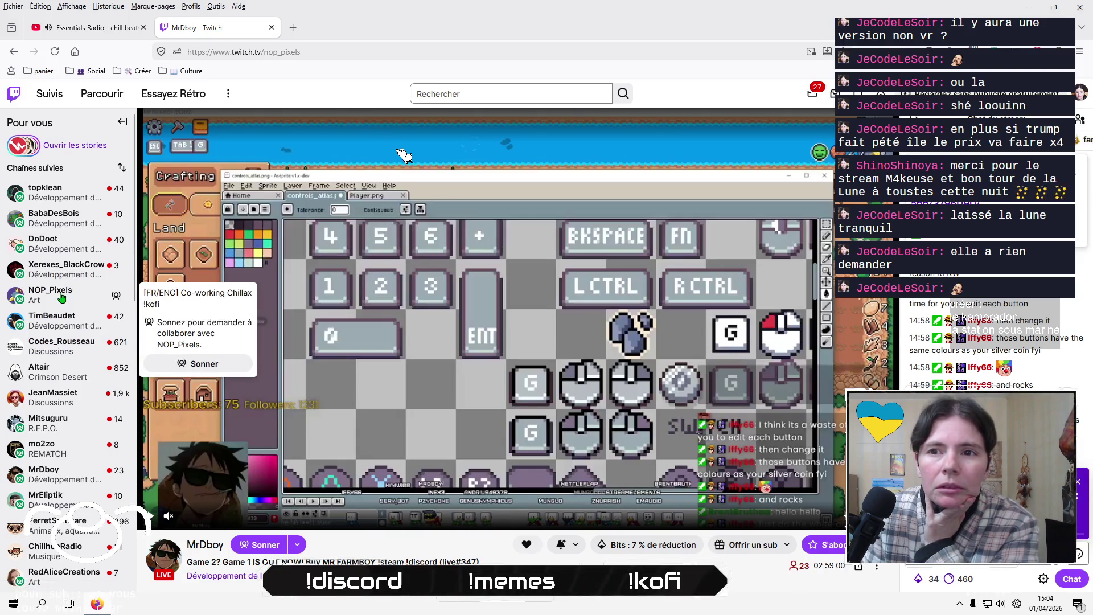